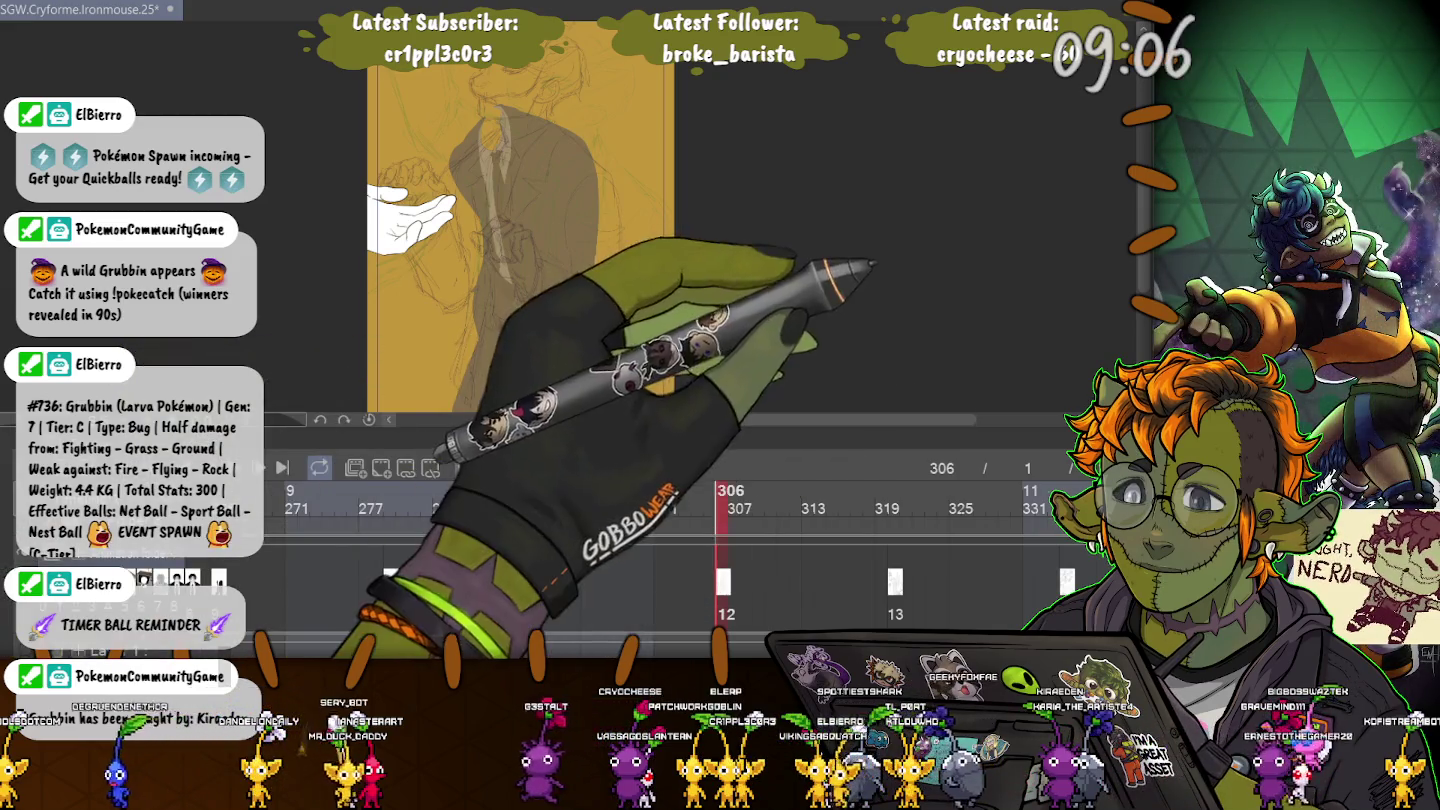
- Scale the suited figure sketch down slightly from its bottom-right corner with Free Transform
{"action": "scroll", "coordinate": [540, 211], "scroll_direction": "right", "scroll_amount": 5}
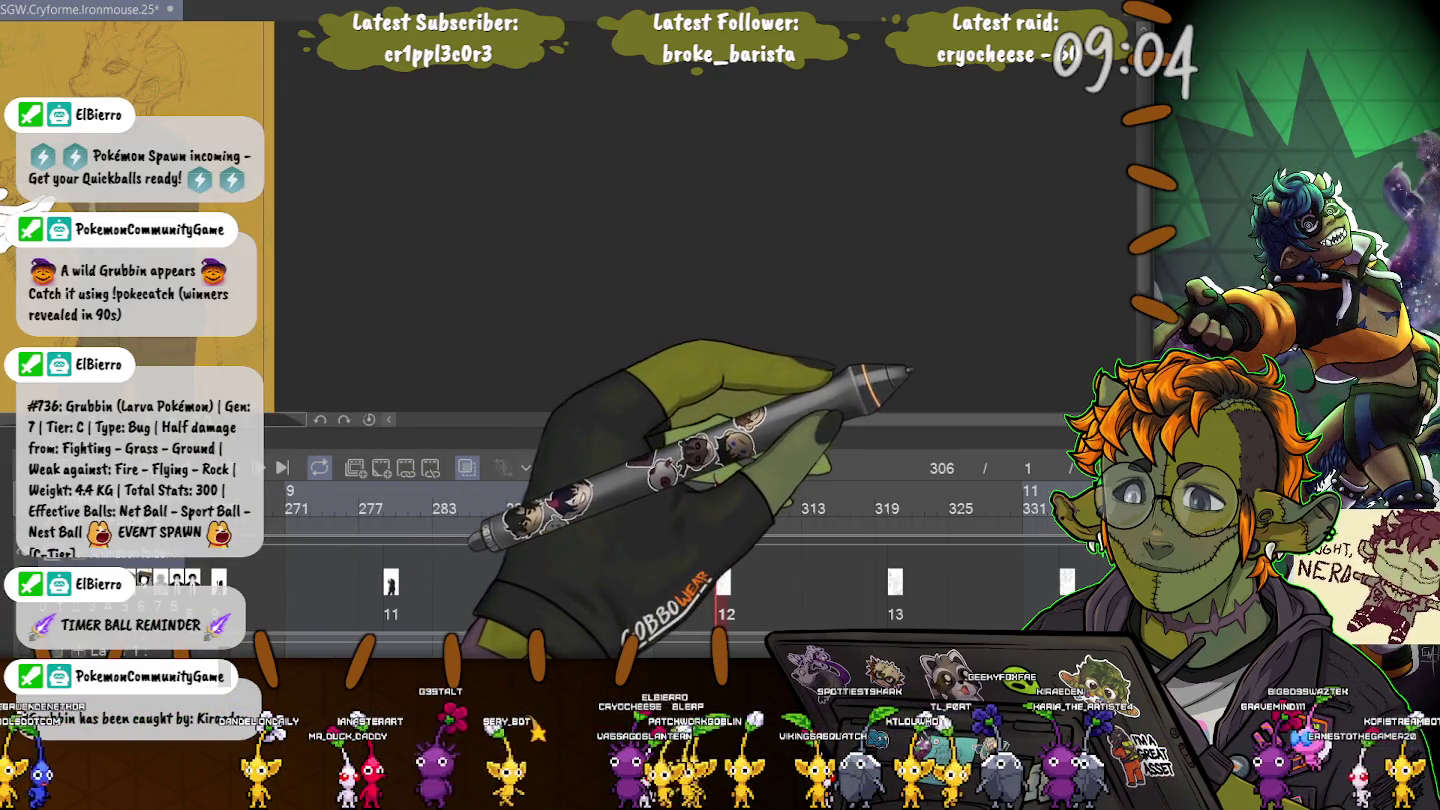
{"action": "scroll", "coordinate": [815, 373], "scroll_direction": "left", "scroll_amount": 5}
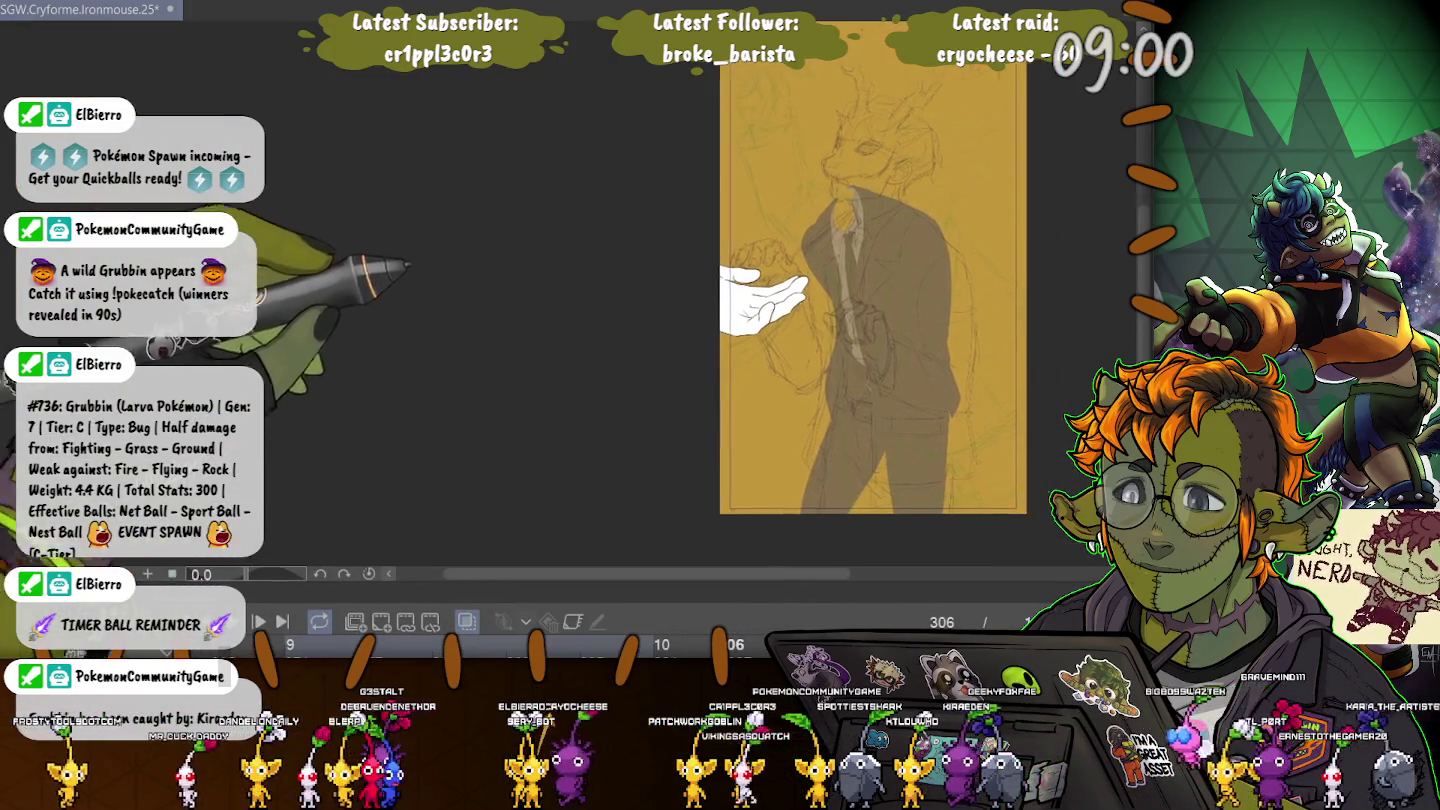
{"action": "scroll", "coordinate": [755, 280], "scroll_direction": "right", "scroll_amount": 5}
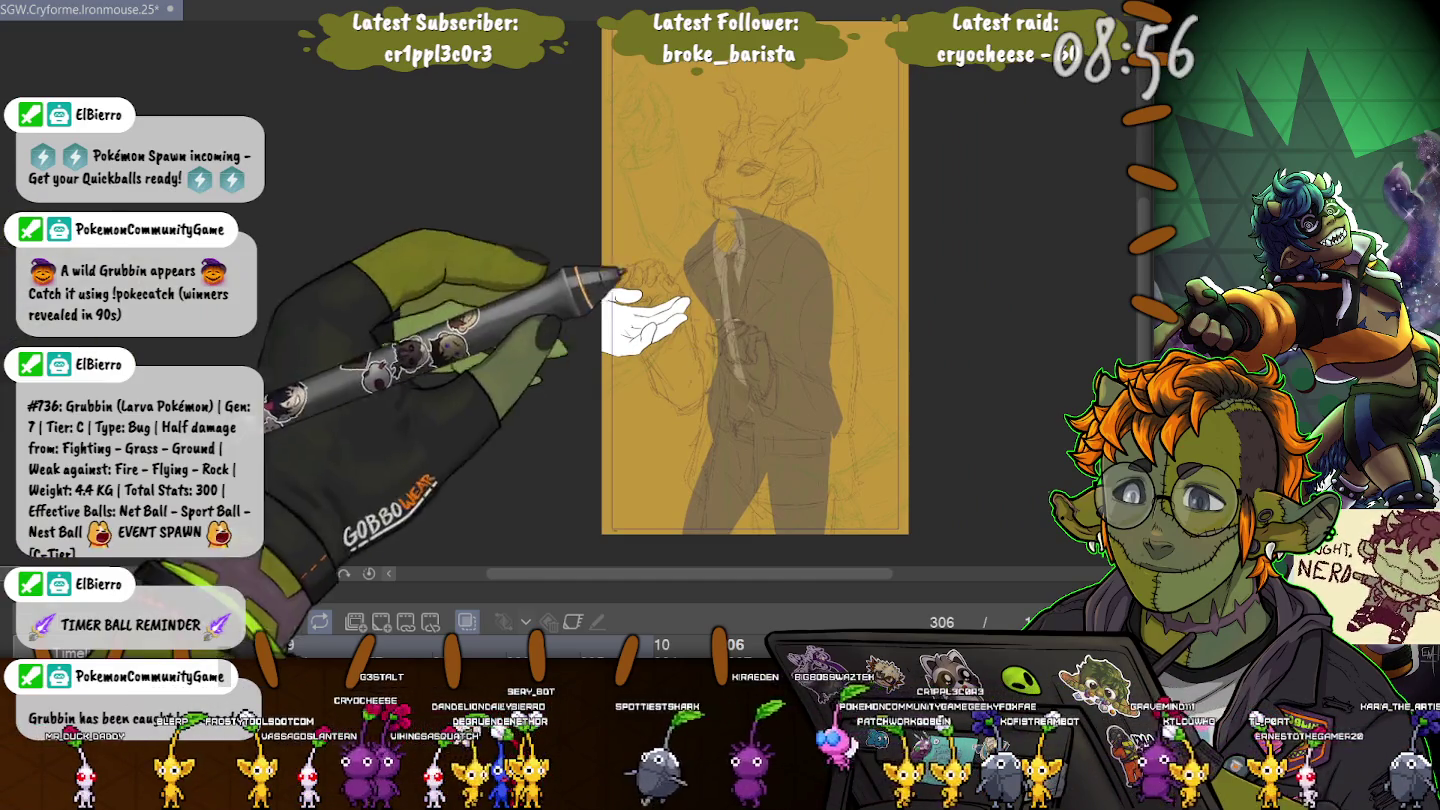
{"action": "scroll", "coordinate": [726, 250], "scroll_direction": "up", "scroll_amount": 3}
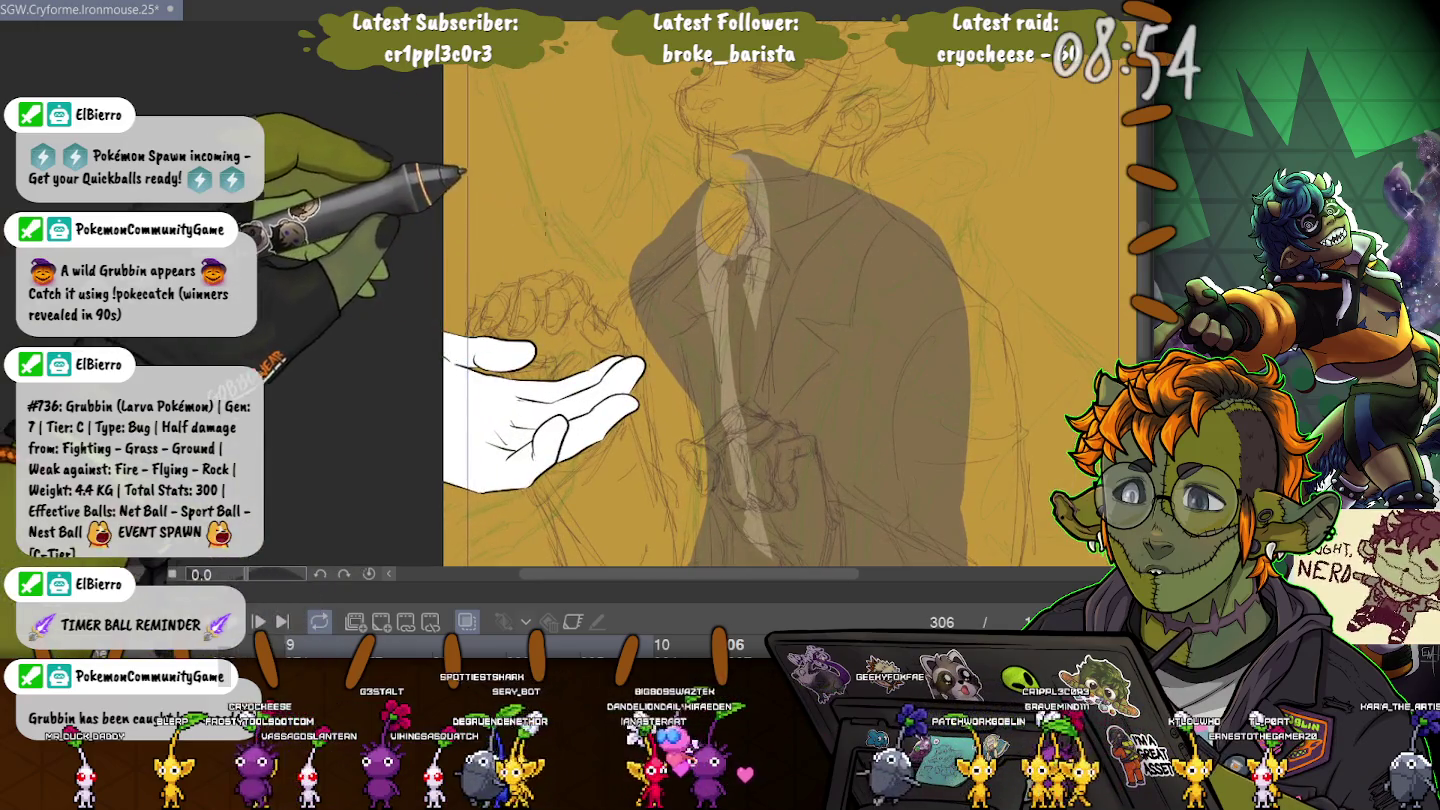
{"action": "scroll", "coordinate": [700, 300], "scroll_direction": "down", "scroll_amount": 5}
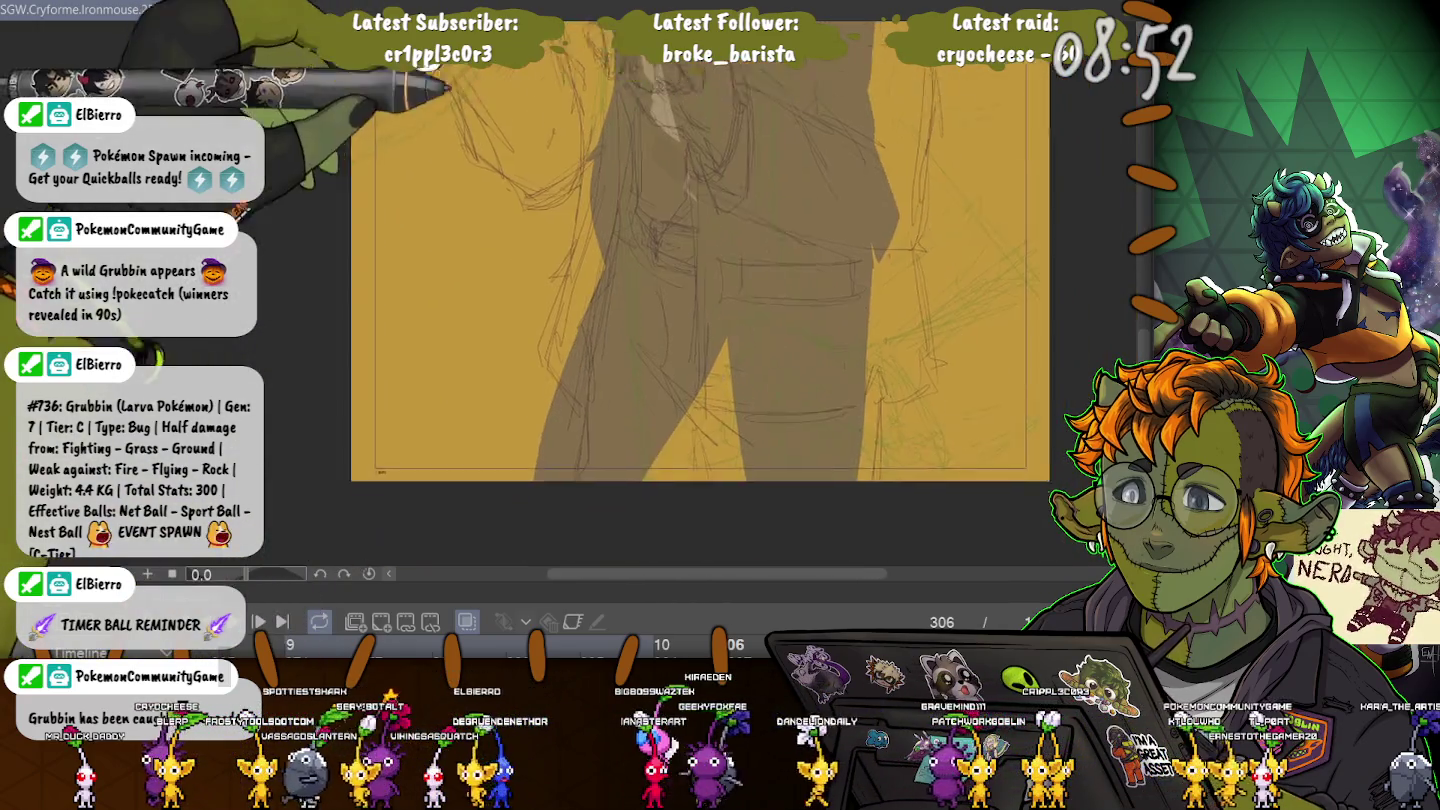
{"action": "scroll", "coordinate": [751, 301], "scroll_direction": "up", "scroll_amount": 5}
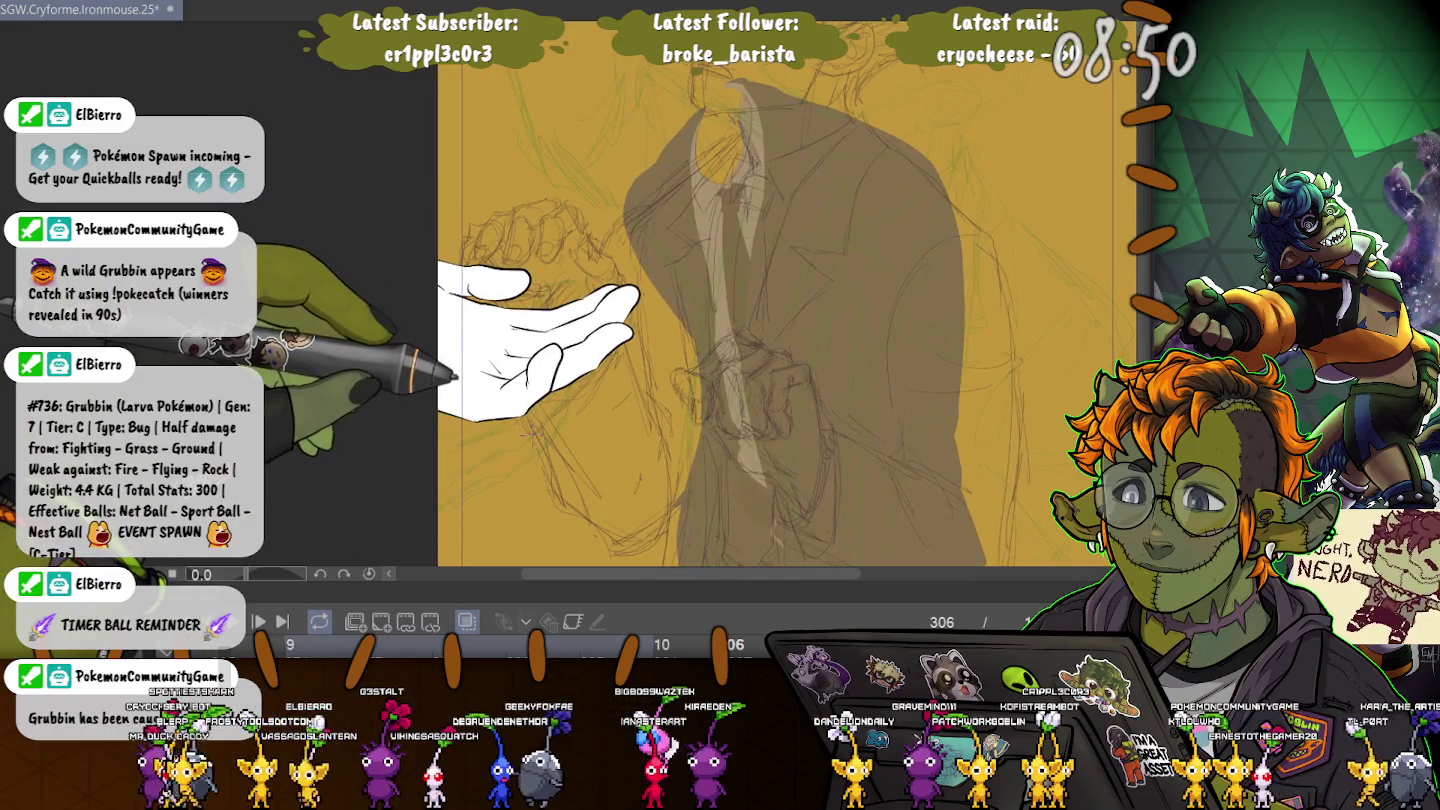
{"action": "scroll", "coordinate": [668, 301], "scroll_direction": "down", "scroll_amount": 2}
{"action": "scroll", "coordinate": [668, 301], "scroll_direction": "down", "scroll_amount": 1}
{"action": "scroll", "coordinate": [668, 301], "scroll_direction": "down", "scroll_amount": 1}
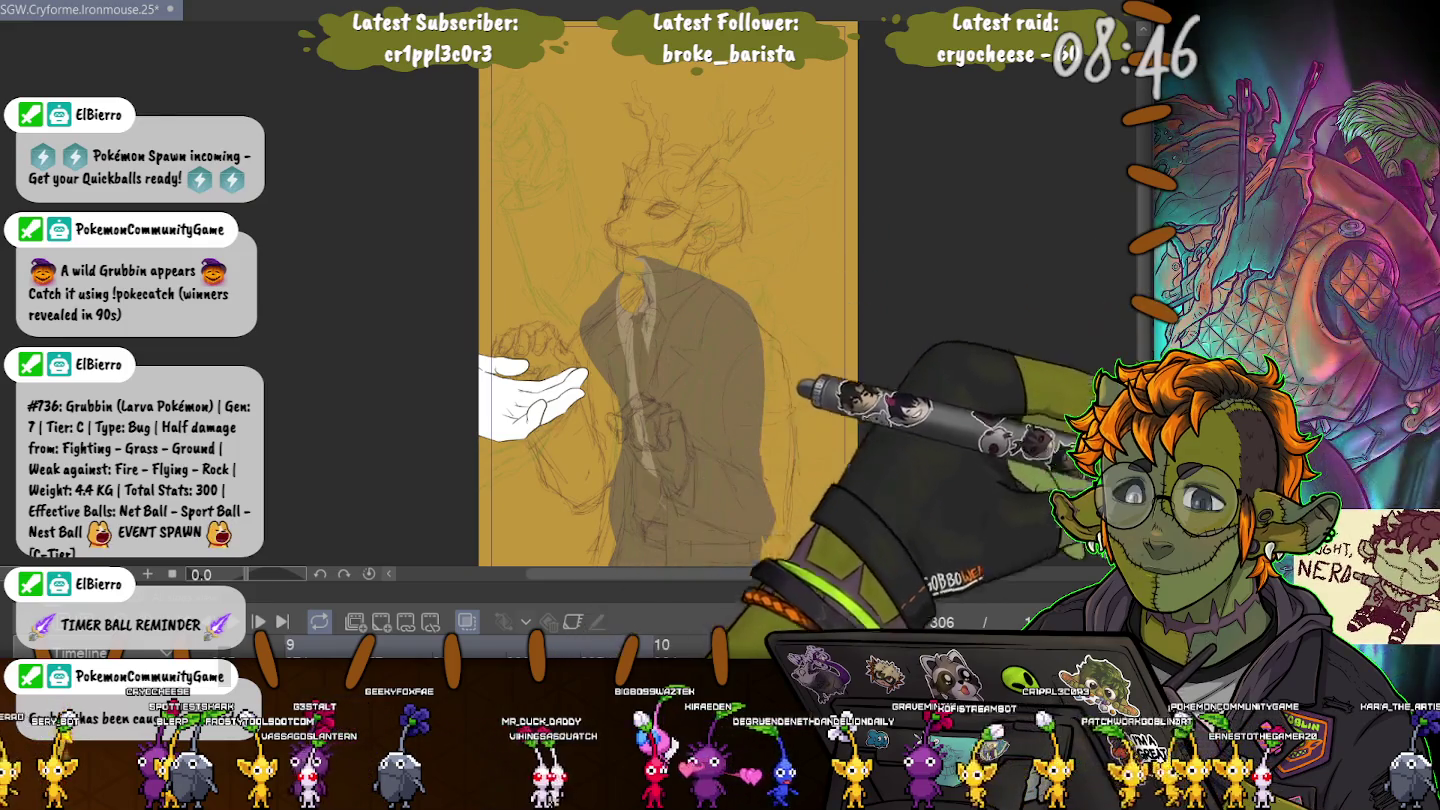
{"action": "scroll", "coordinate": [540, 291], "scroll_direction": "down", "scroll_amount": 1}
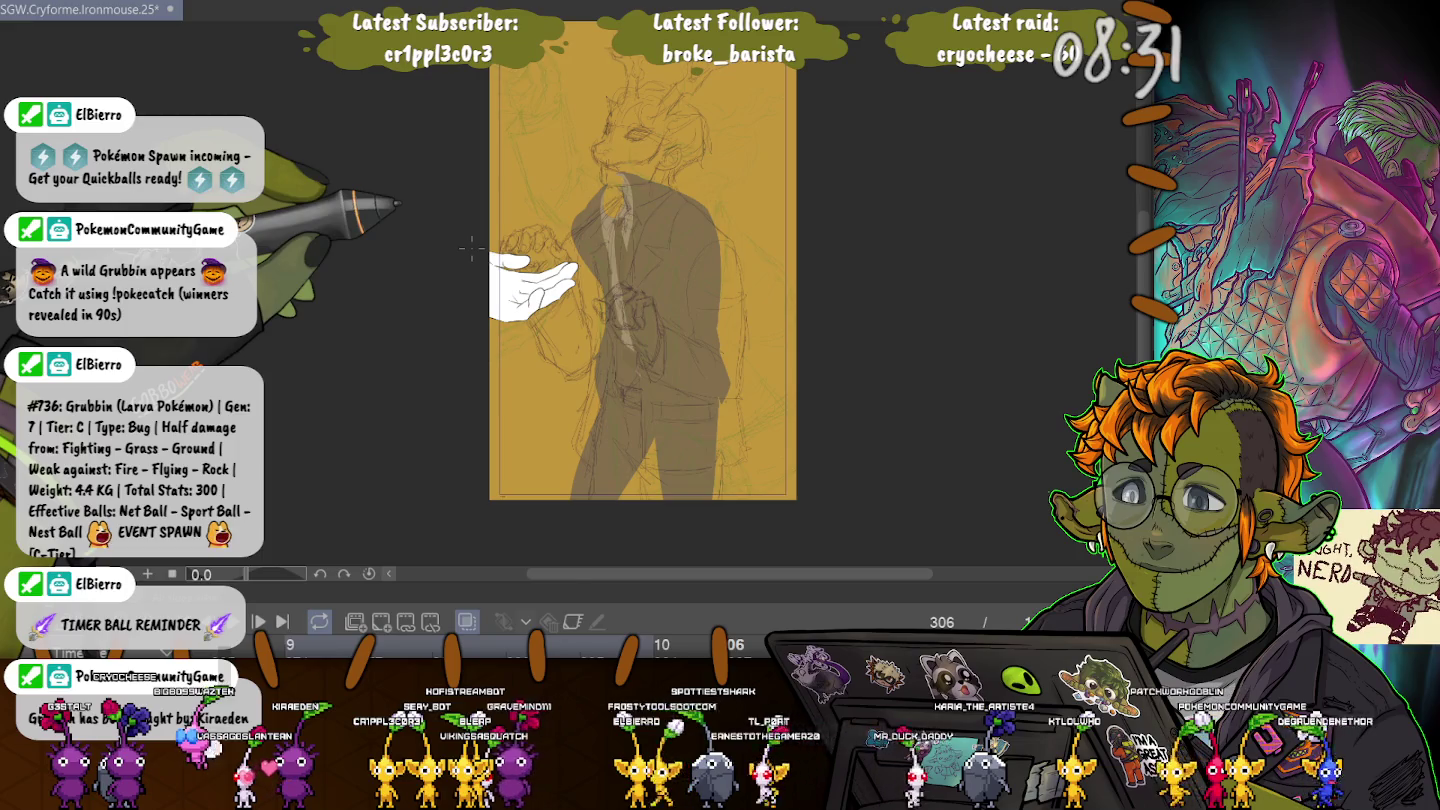
{"action": "key", "text": "ctrl+t"}
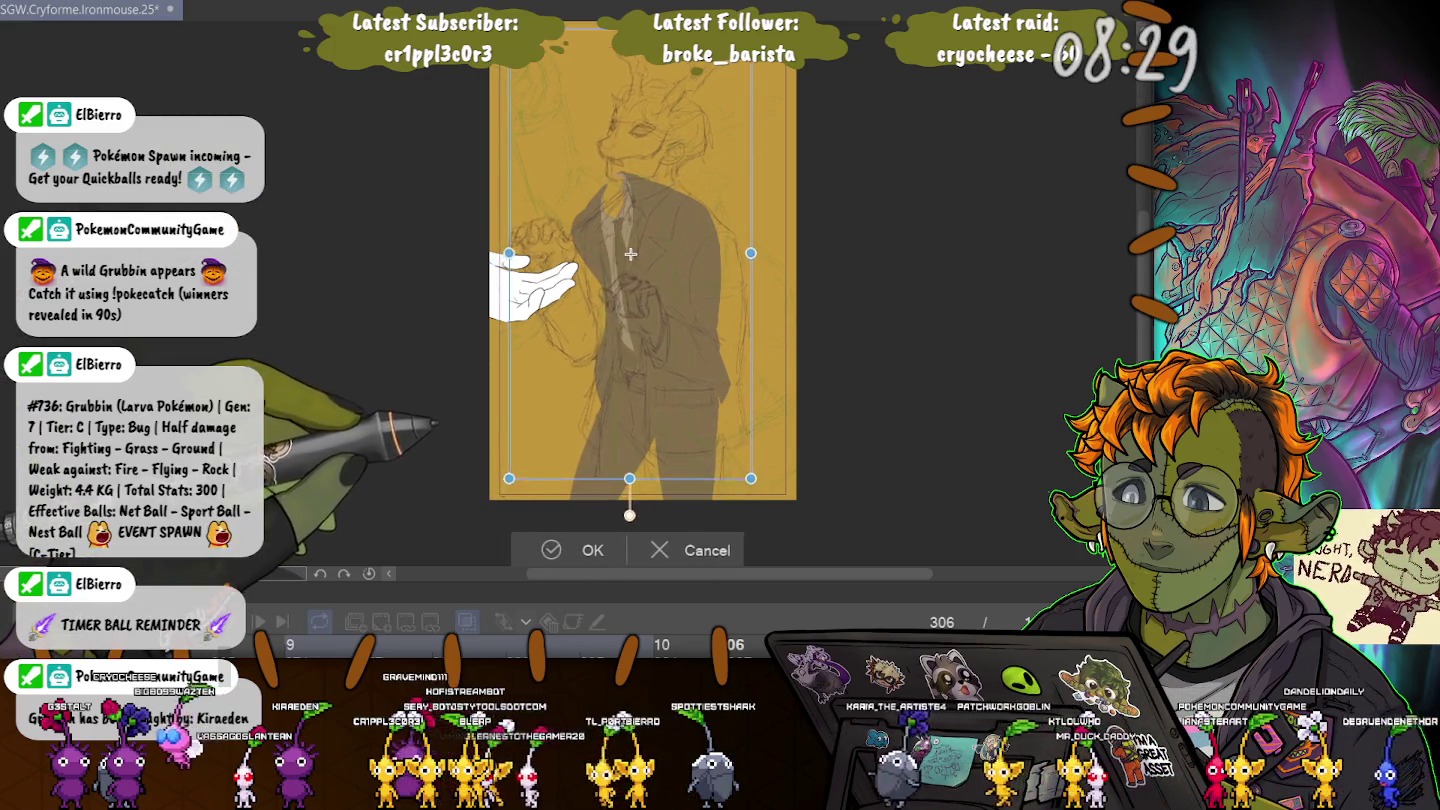
{"action": "left_click_drag", "start_coordinate": [752, 478], "coordinate": [736, 457]}
- Nudge the scaled sketch a few pixels up and left and apply the transform
{"action": "left_click_drag", "start_coordinate": [622, 246], "coordinate": [622, 241]}
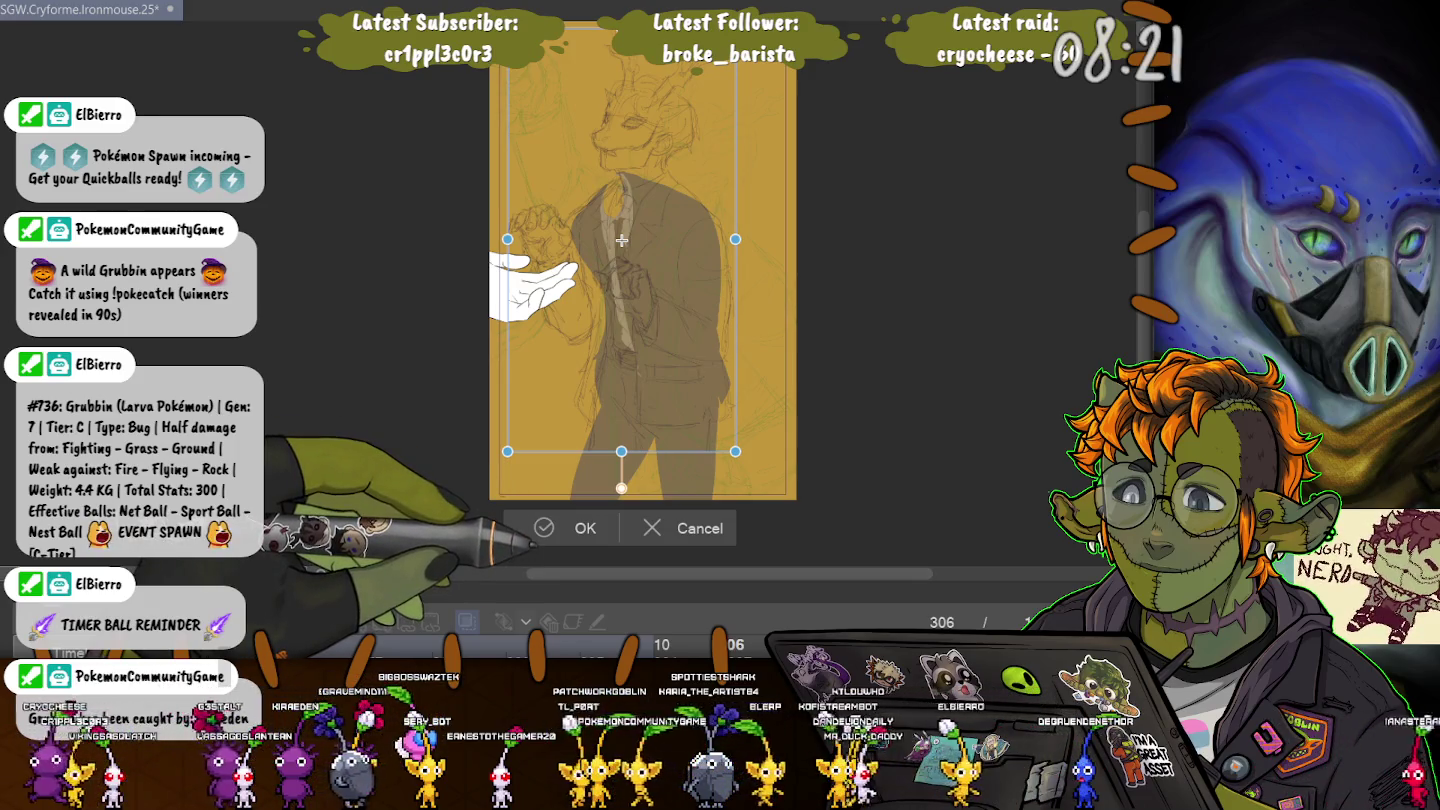
{"action": "left_click_drag", "start_coordinate": [622, 240], "coordinate": [623, 233]}
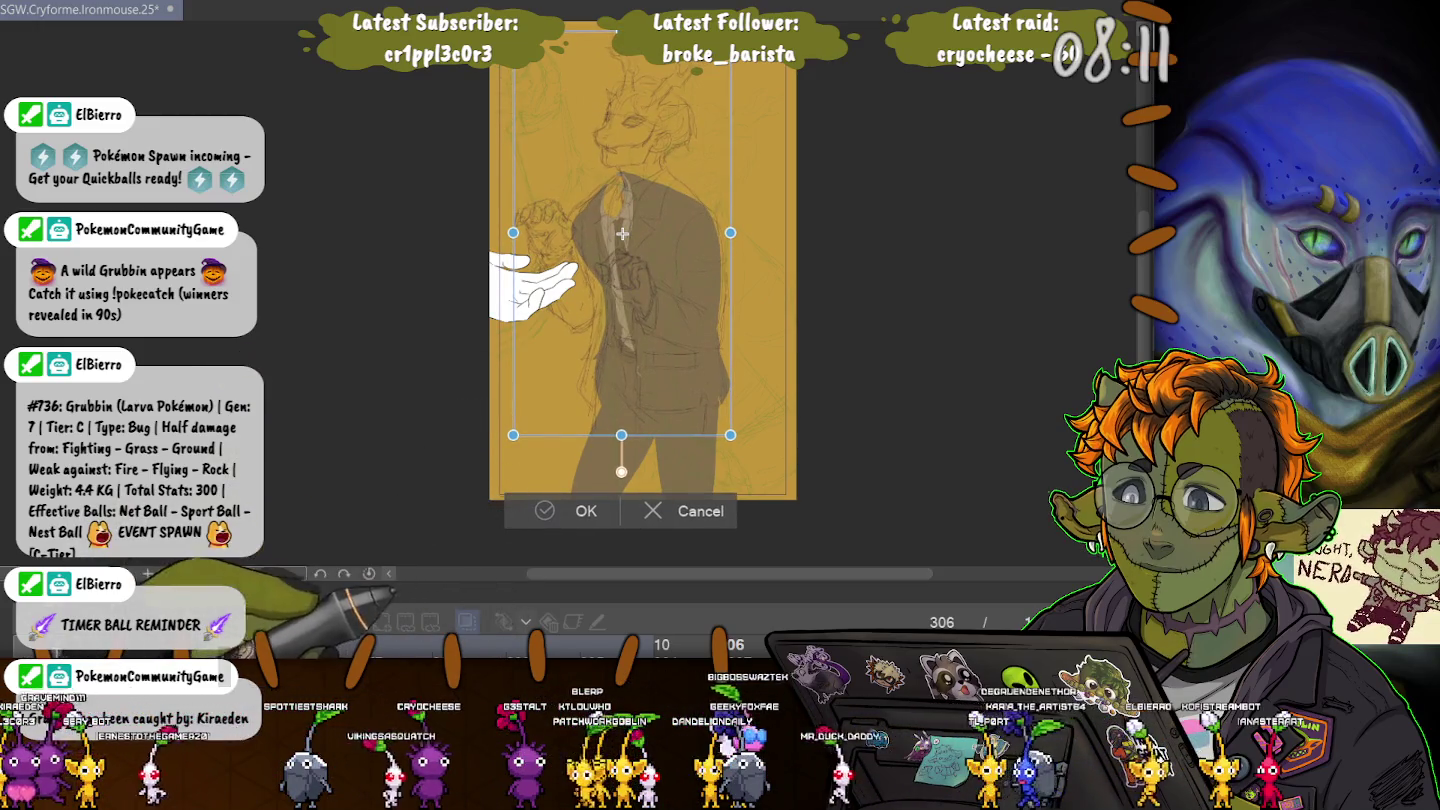
{"action": "key", "text": "Return"}
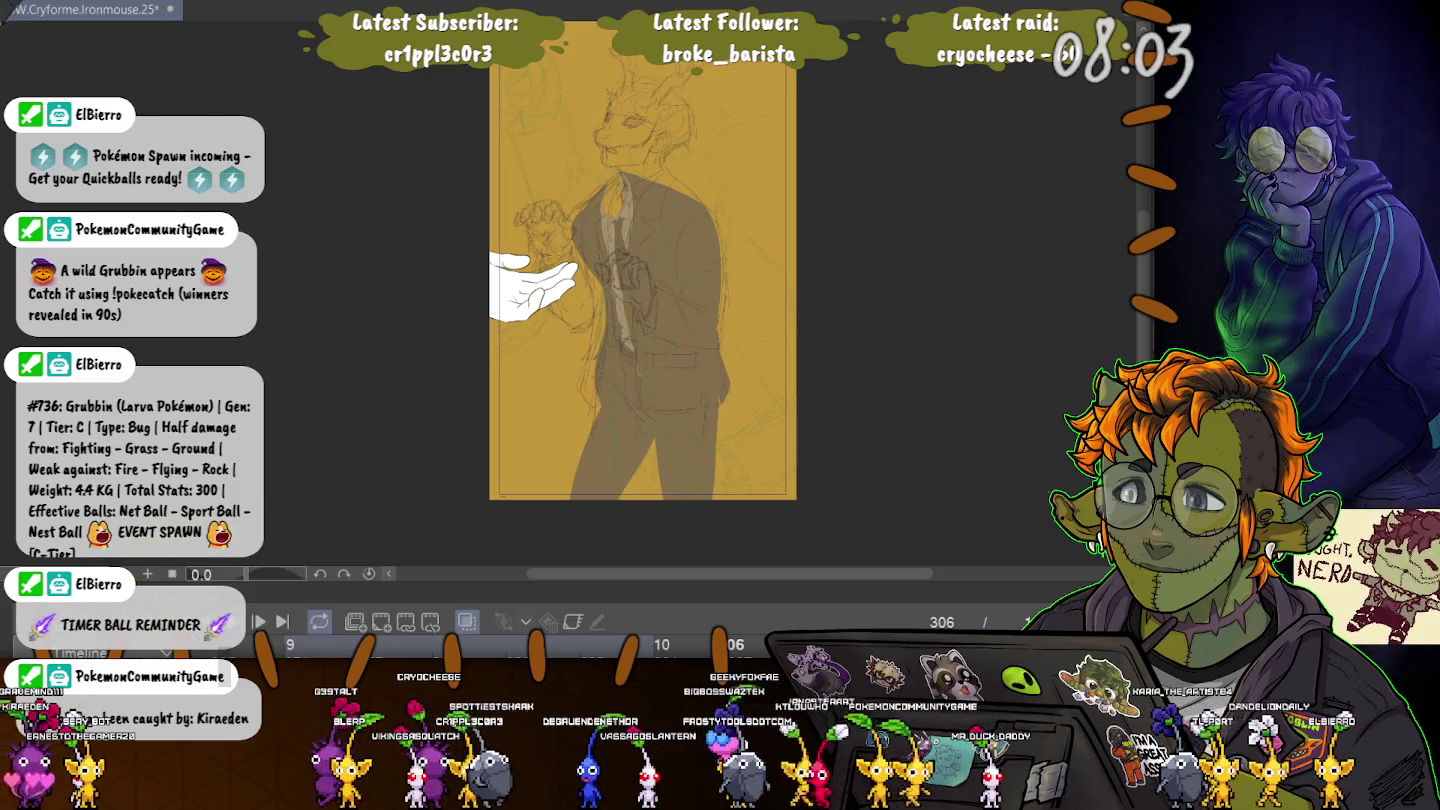
- Zoom in on the suit's shoulder and make the brush much larger
{"action": "scroll", "coordinate": [587, 157], "scroll_direction": "up", "scroll_amount": 2}
{"action": "scroll", "coordinate": [587, 157], "scroll_direction": "up", "scroll_amount": 2}
{"action": "scroll", "coordinate": [587, 158], "scroll_direction": "up", "scroll_amount": 1}
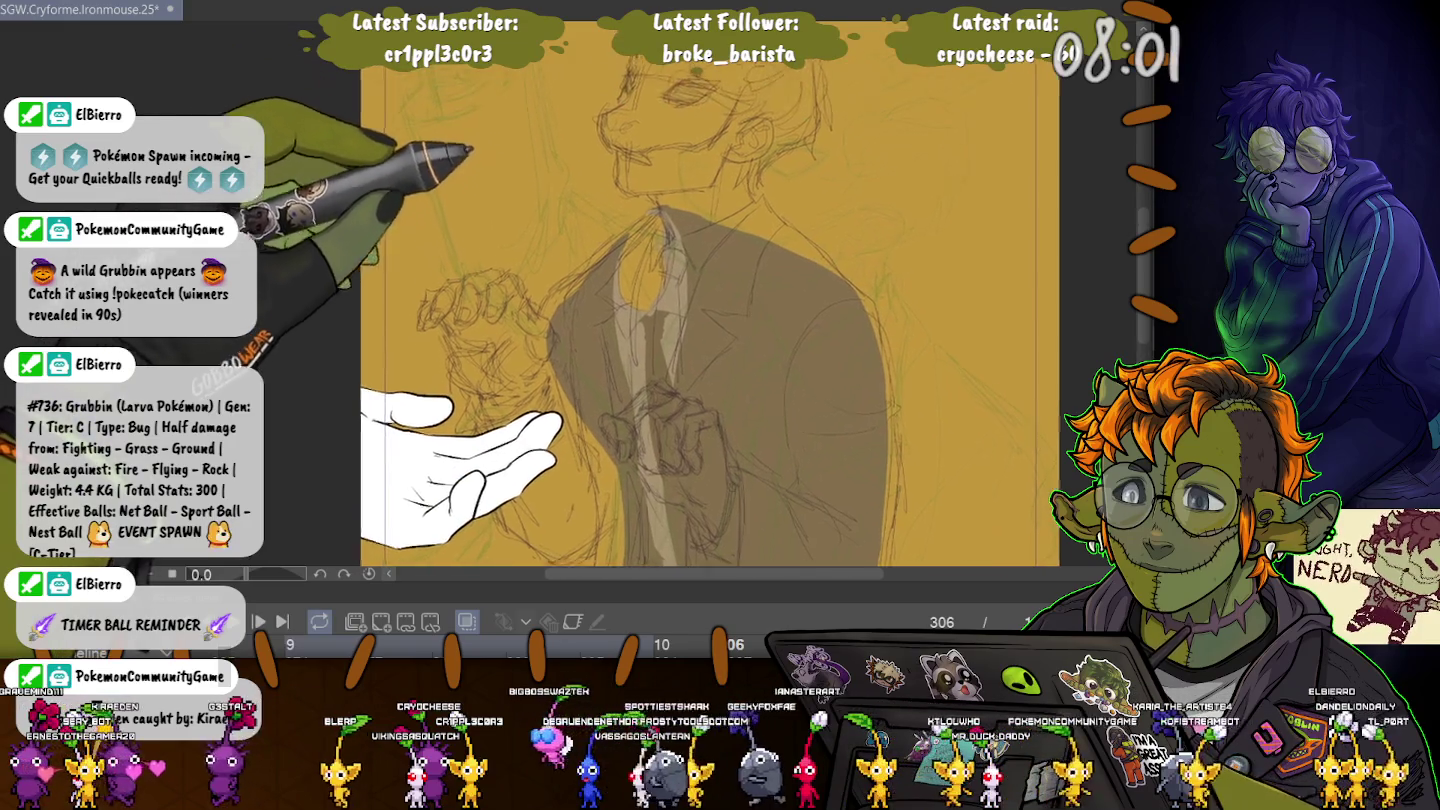
{"action": "scroll", "coordinate": [509, 253], "scroll_direction": "up", "scroll_amount": 1}
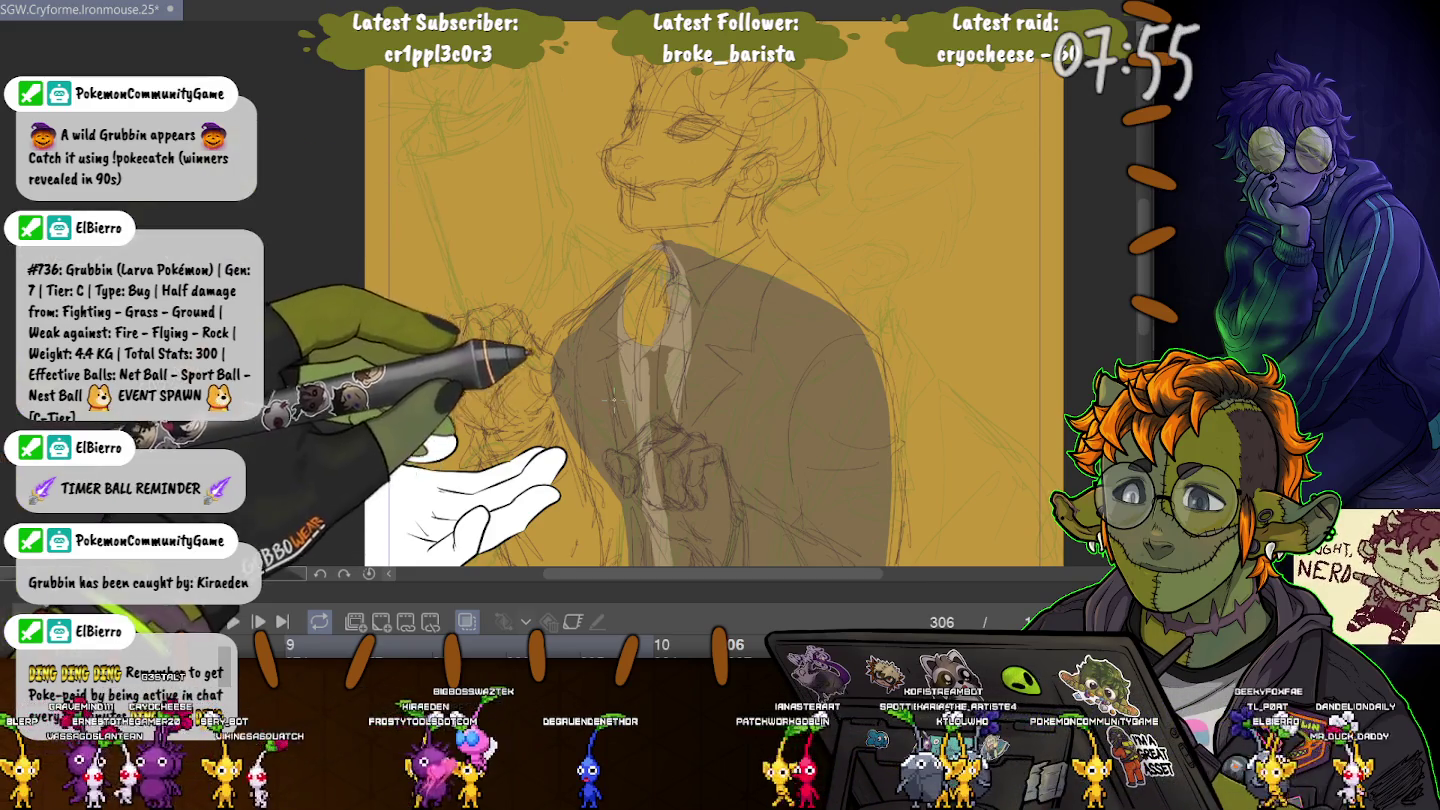
{"action": "left_click_drag", "start_coordinate": [509, 254], "coordinate": [420, 163]}
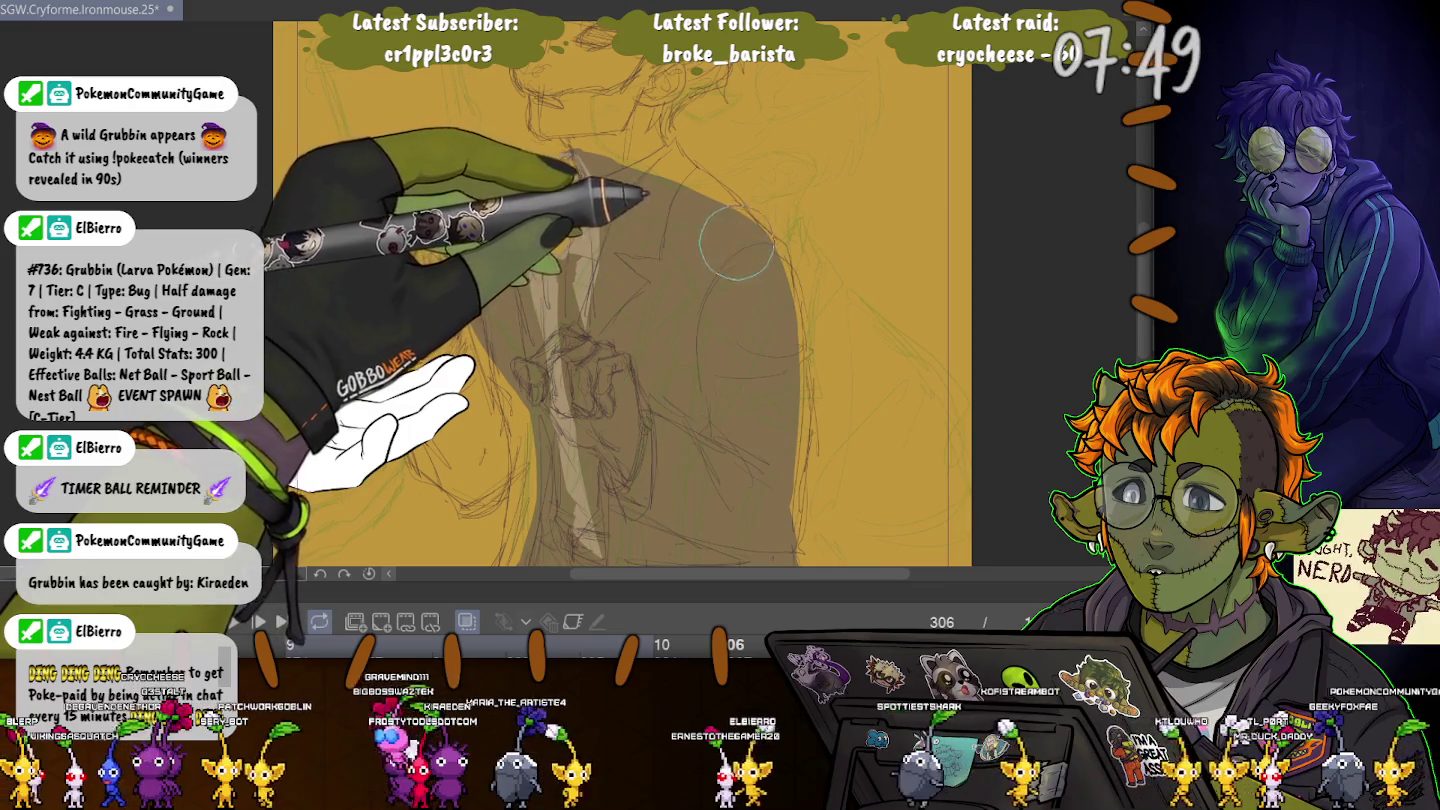
{"action": "key", "text": "bracketright"}
{"action": "key", "text": "bracketright"}
{"action": "key", "text": "bracketright"}
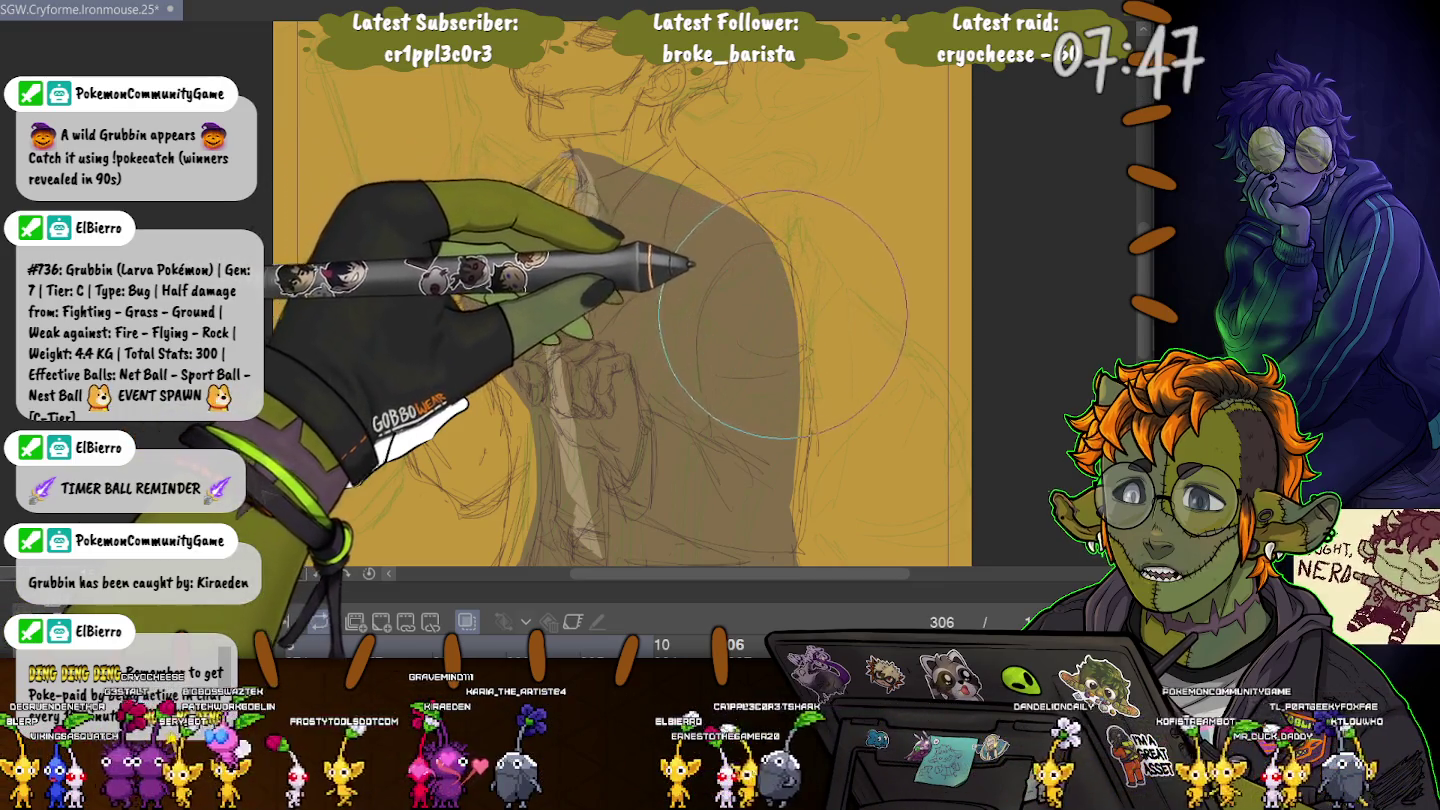
{"action": "key", "text": "bracketright"}
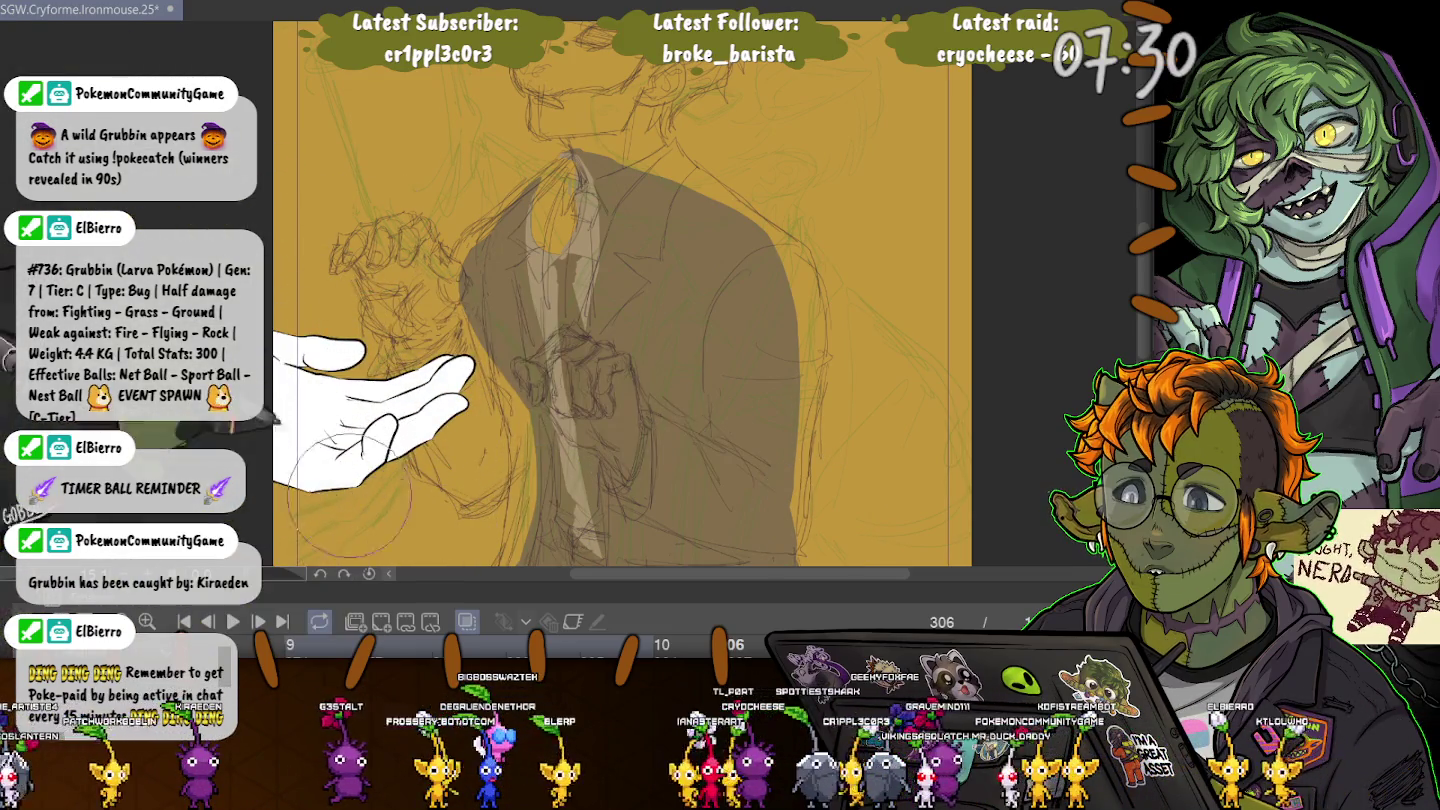
- Fine-tune the brush size a step larger and bring the figure's head back into view
{"action": "scroll", "coordinate": [600, 300], "scroll_direction": "down", "scroll_amount": 1}
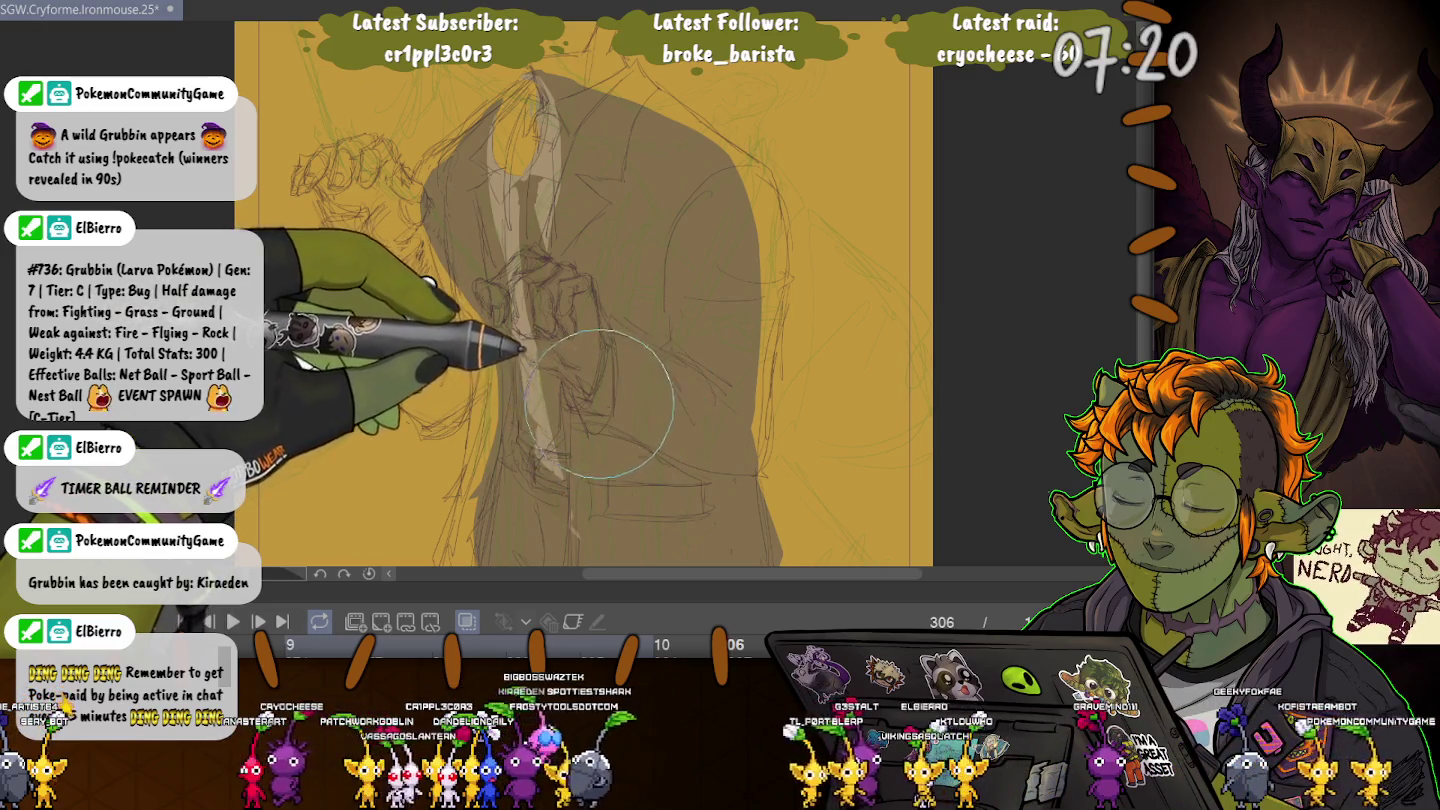
{"action": "key", "text": "bracketright"}
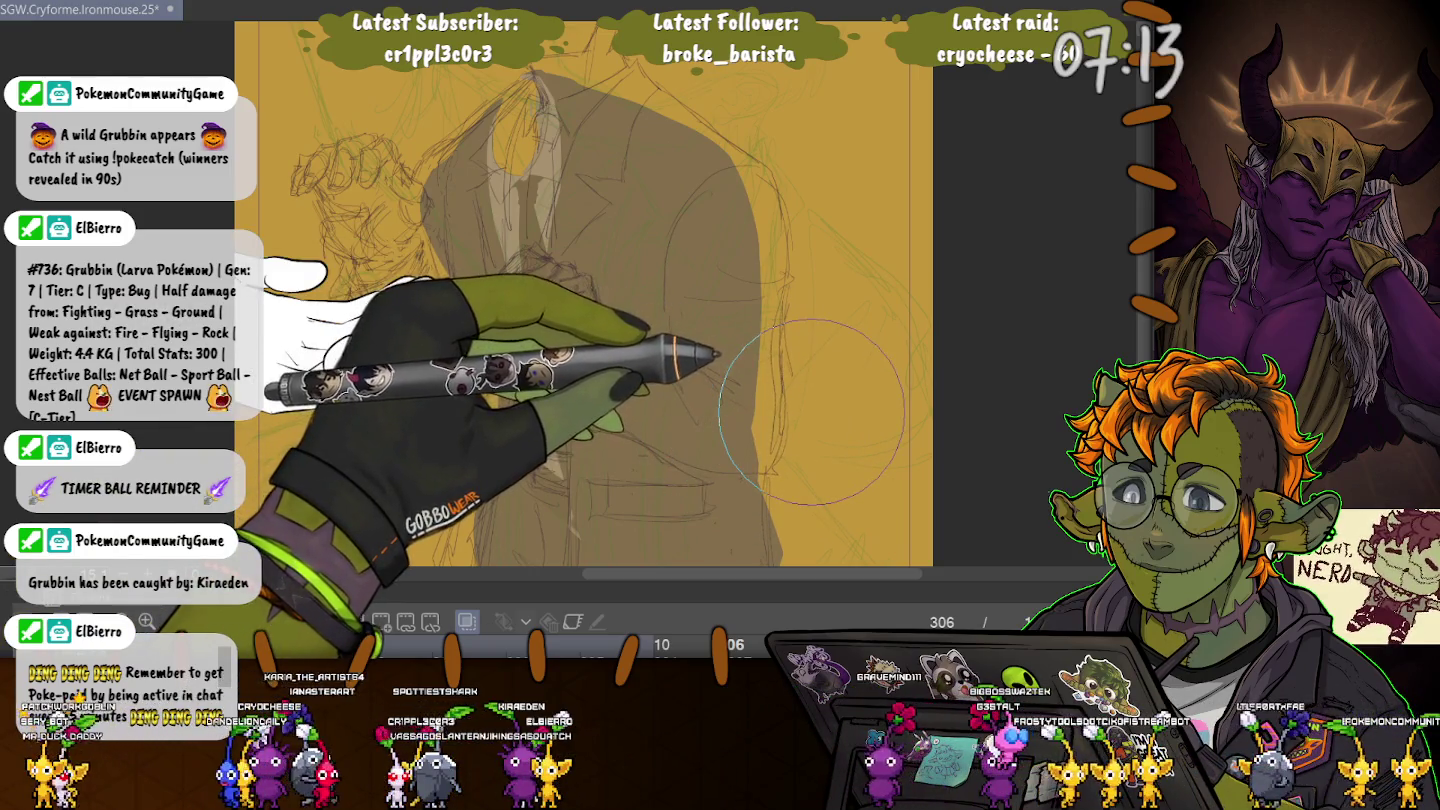
{"action": "key", "text": "bracketleft"}
{"action": "key", "text": "bracketleft"}
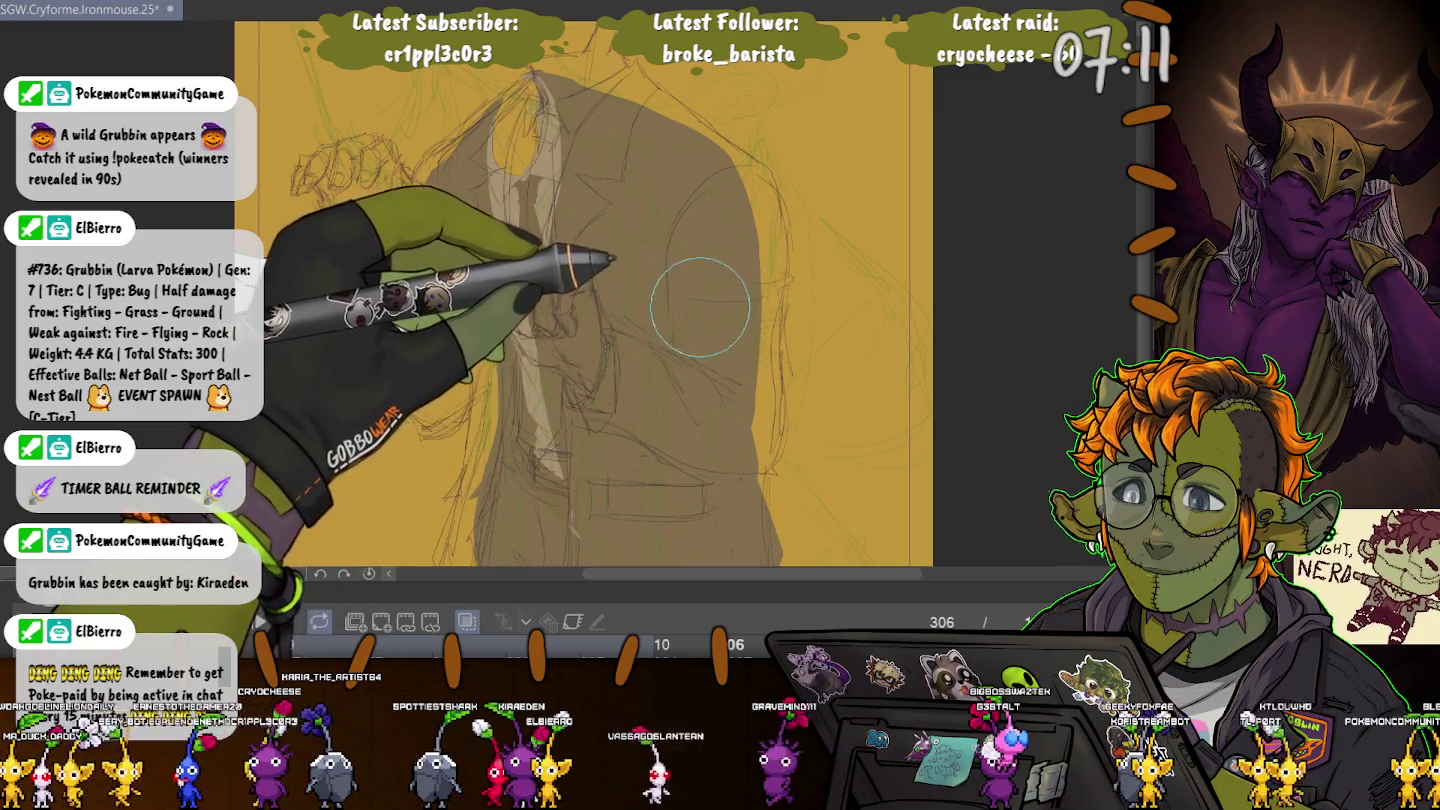
{"action": "key", "text": "bracketright"}
{"action": "key", "text": "bracketright"}
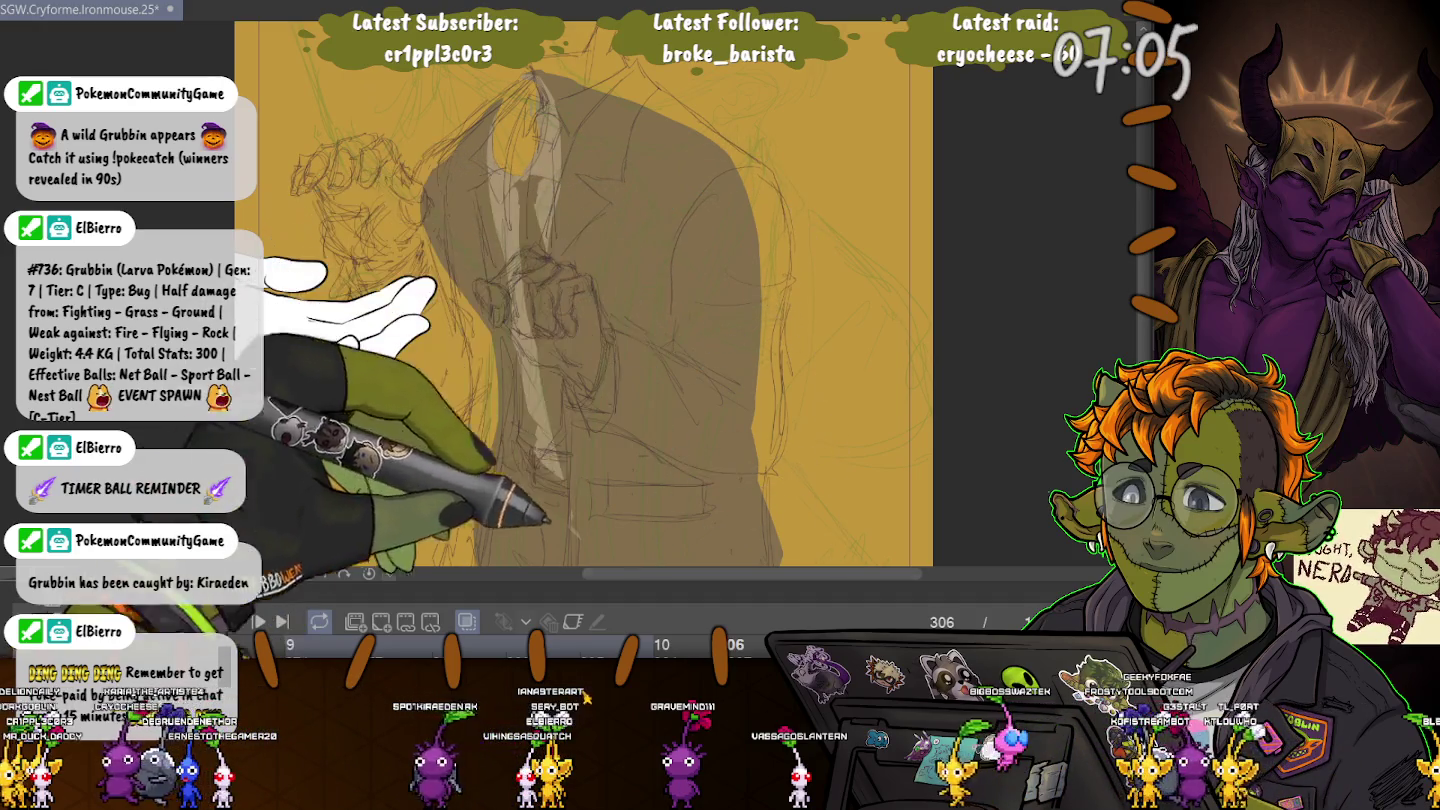
{"action": "scroll", "coordinate": [585, 300], "scroll_direction": "down", "scroll_amount": 3}
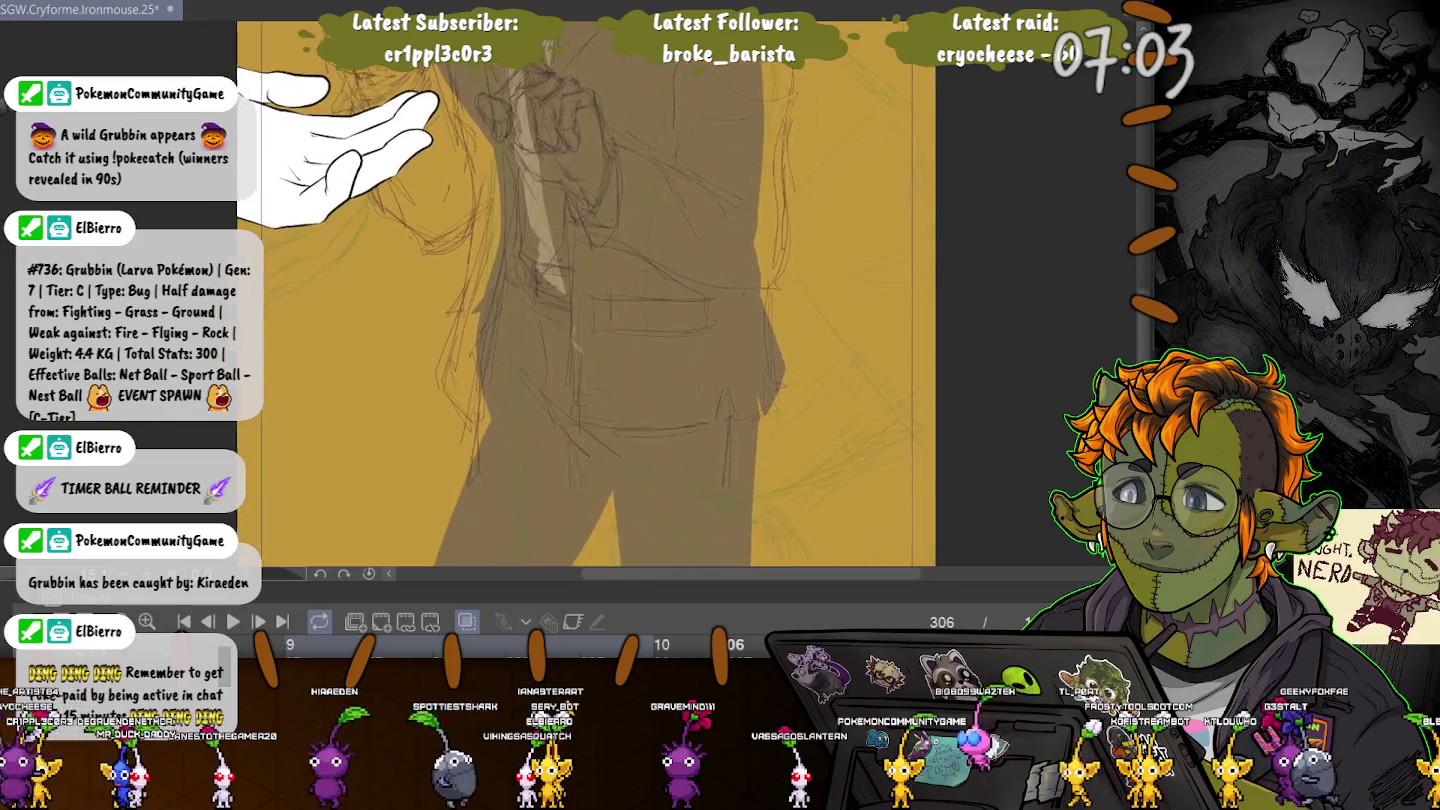
{"action": "left_click_drag", "start_coordinate": [120, 95], "coordinate": [230, 439]}
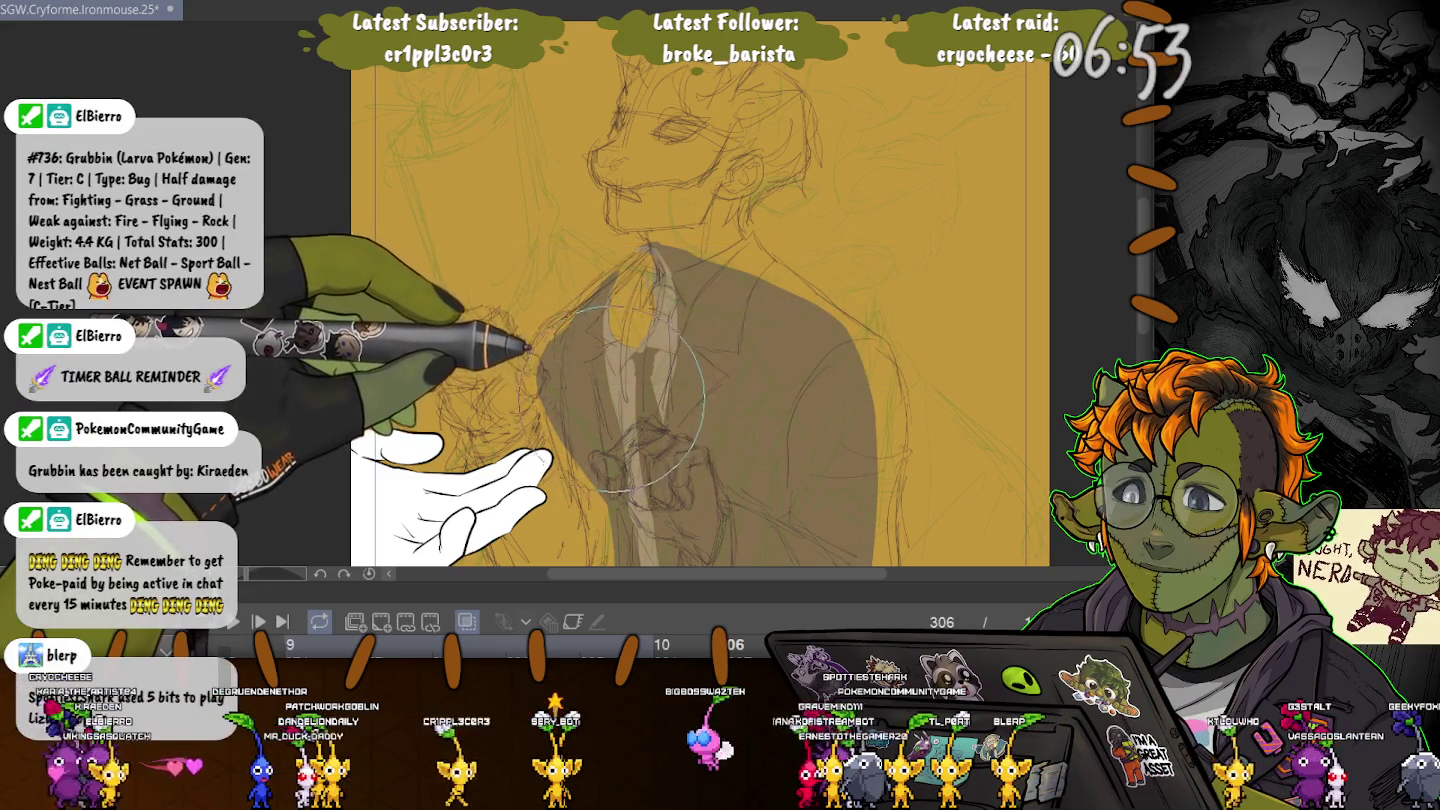
- Undo the stray dark stroke over the suit and enlarge the timeline to show cels 11–13
{"action": "scroll", "coordinate": [639, 397], "scroll_direction": "up", "scroll_amount": 2}
{"action": "scroll", "coordinate": [626, 360], "scroll_direction": "up", "scroll_amount": 2}
{"action": "scroll", "coordinate": [612, 320], "scroll_direction": "up", "scroll_amount": 2}
{"action": "scroll", "coordinate": [628, 319], "scroll_direction": "up", "scroll_amount": 2}
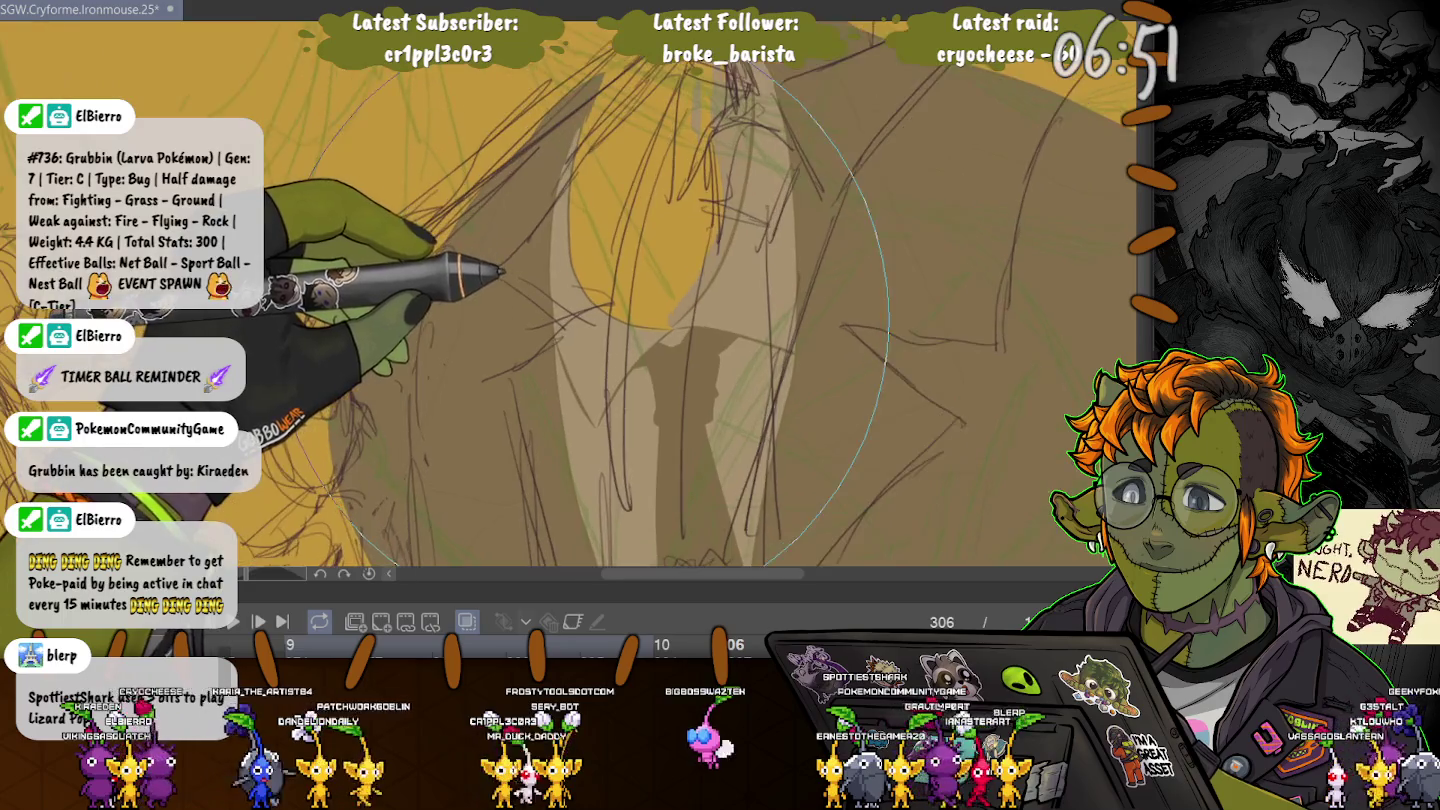
{"action": "scroll", "coordinate": [609, 401], "scroll_direction": "up", "scroll_amount": 1}
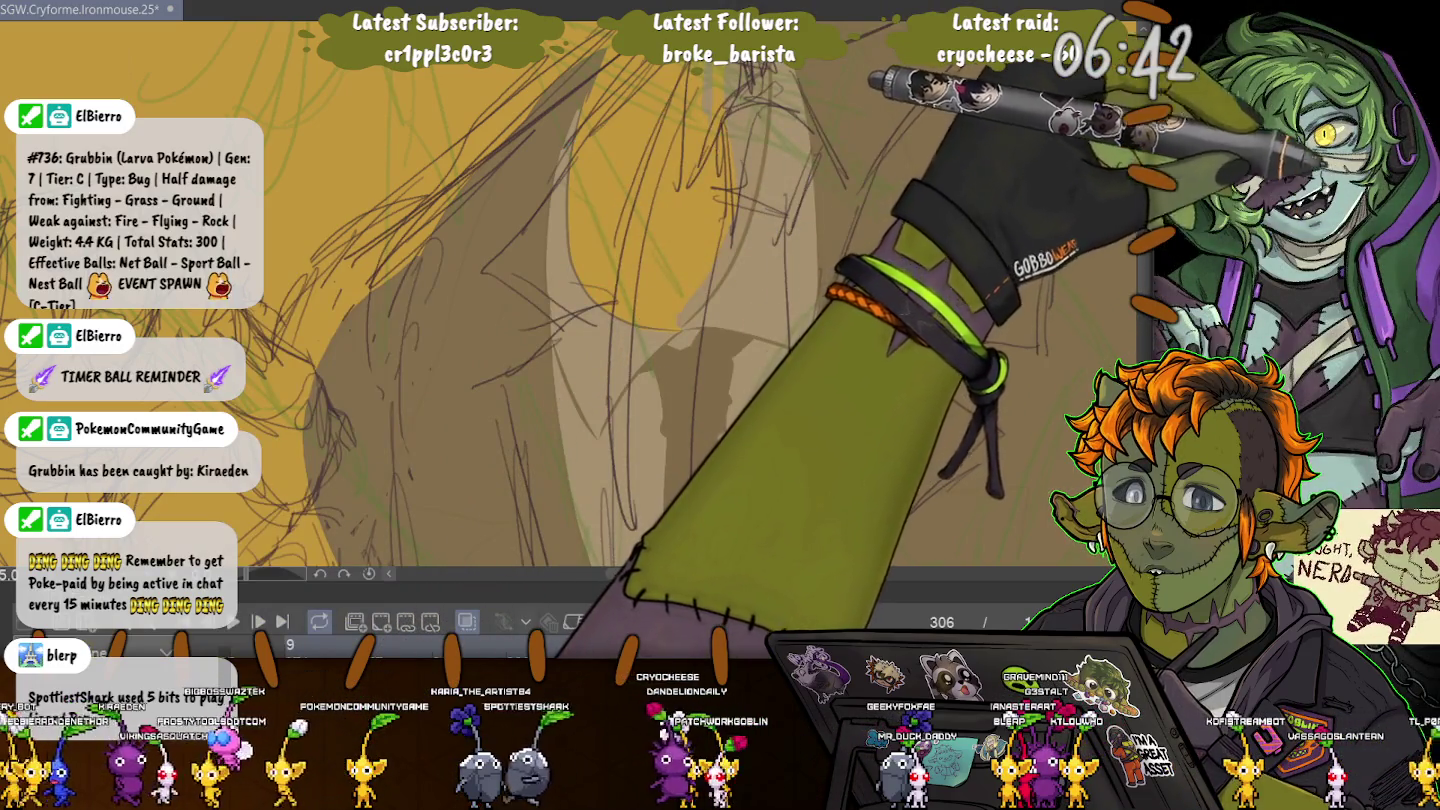
{"action": "scroll", "coordinate": [700, 350], "scroll_direction": "down", "scroll_amount": 2}
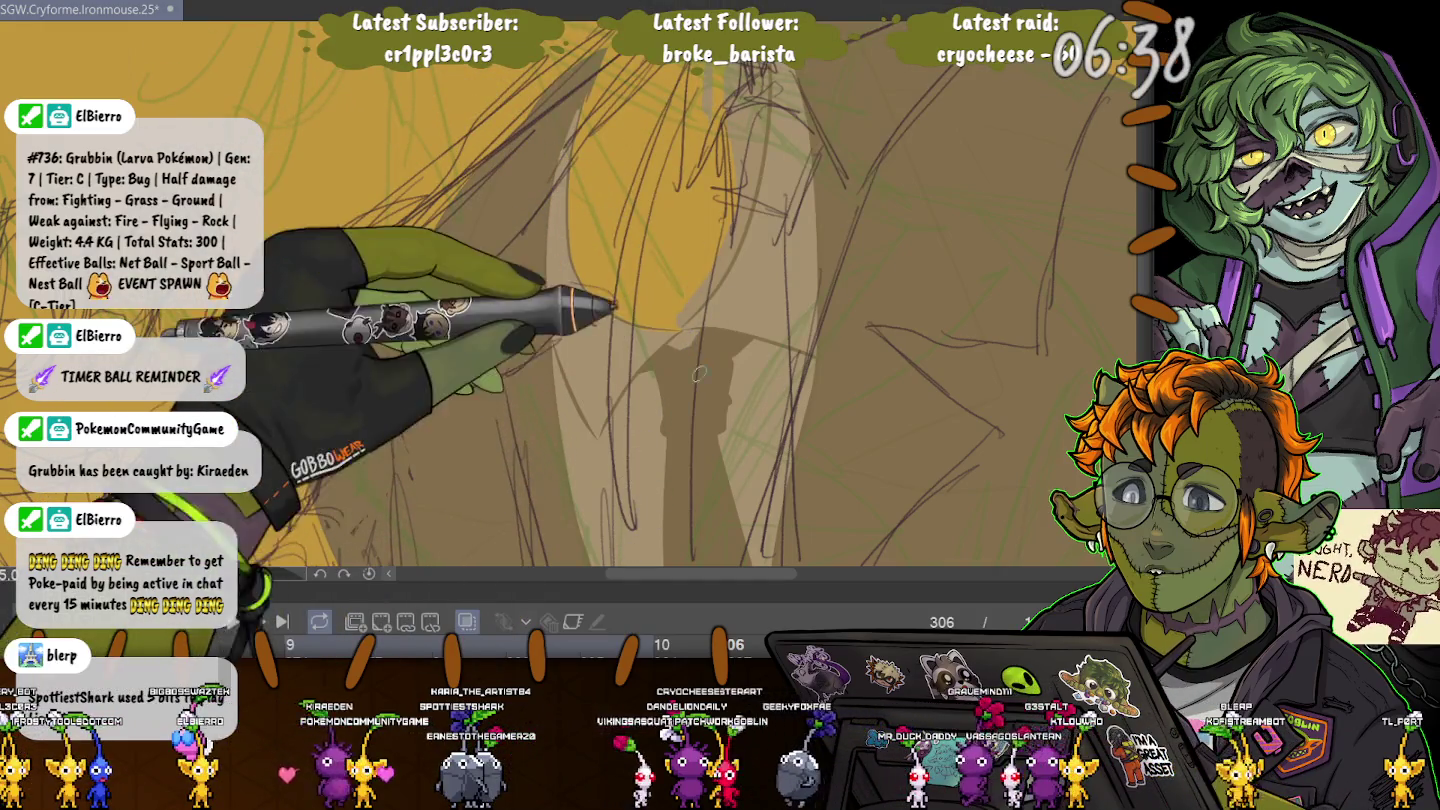
{"action": "left_click_drag", "start_coordinate": [740, 292], "coordinate": [781, 448]}
{"action": "key", "text": "ctrl+z"}
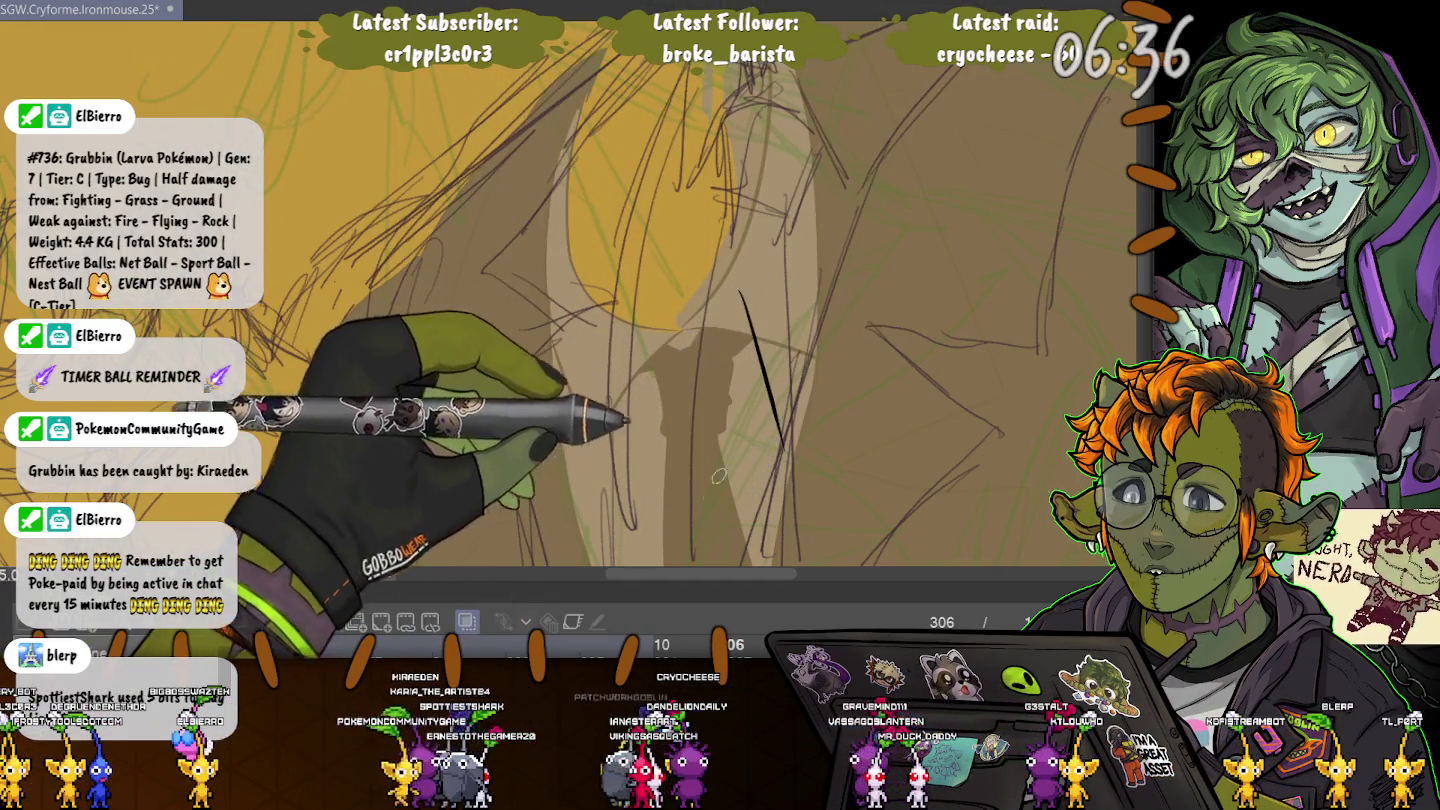
{"action": "mouse_move", "coordinate": [454, 289]}
{"action": "left_mouse_down"}
{"action": "mouse_move", "coordinate": [405, 404]}
{"action": "mouse_move", "coordinate": [540, 318]}
{"action": "left_mouse_up"}
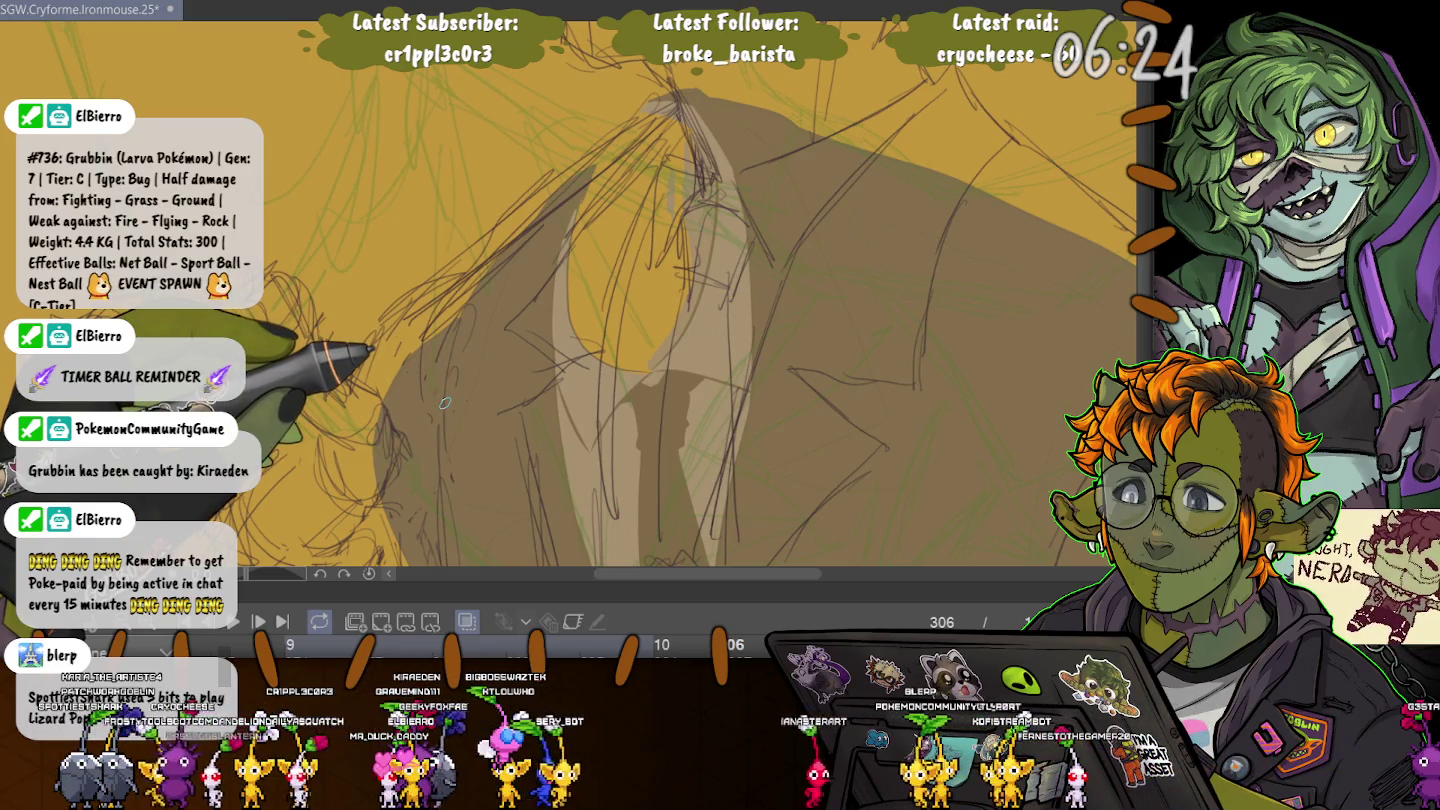
{"action": "left_click_drag", "start_coordinate": [445, 597], "coordinate": [445, 300]}
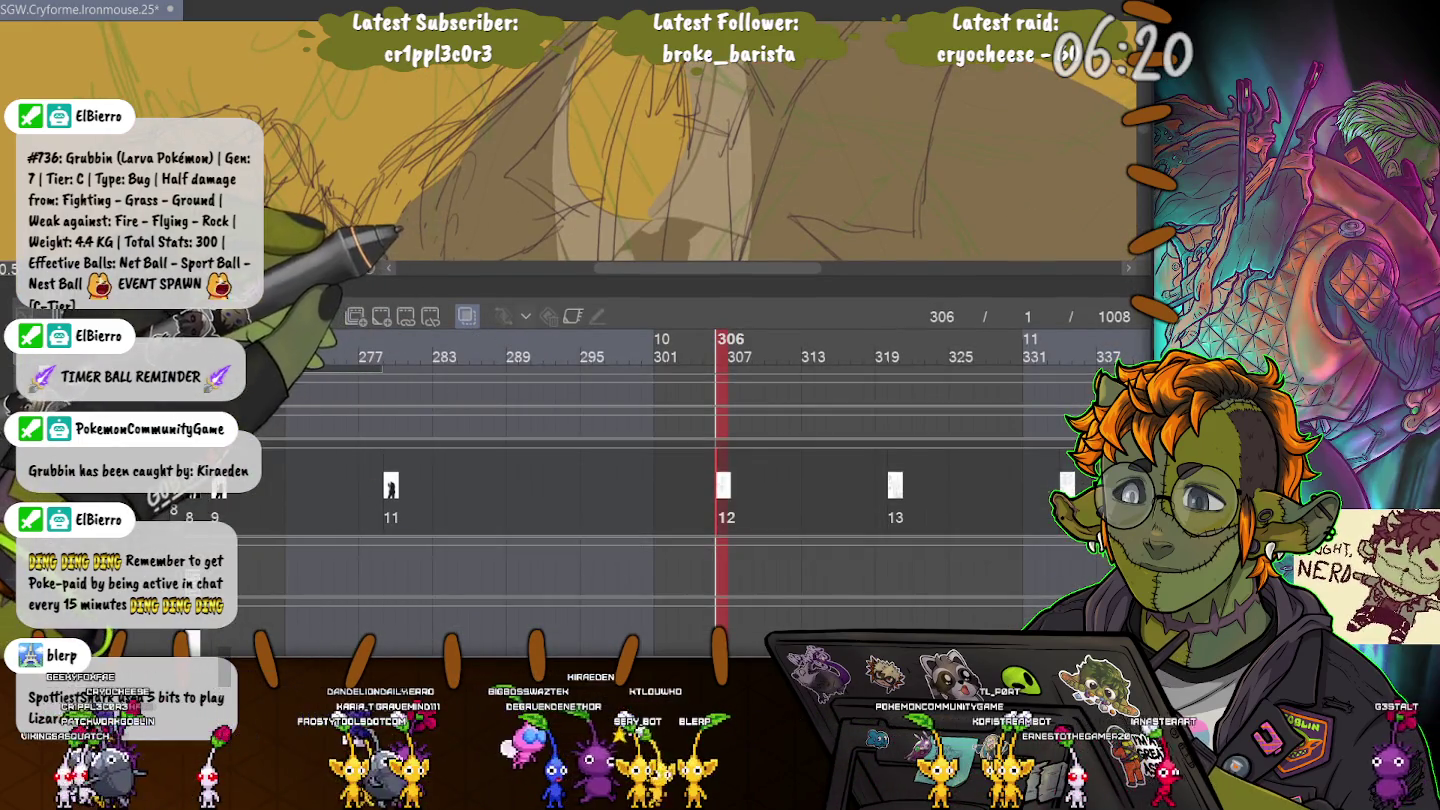
- Jump to frame 265 and shrink the timeline to give the canvas room
{"action": "scroll", "coordinate": [700, 450], "scroll_direction": "left", "scroll_amount": 5}
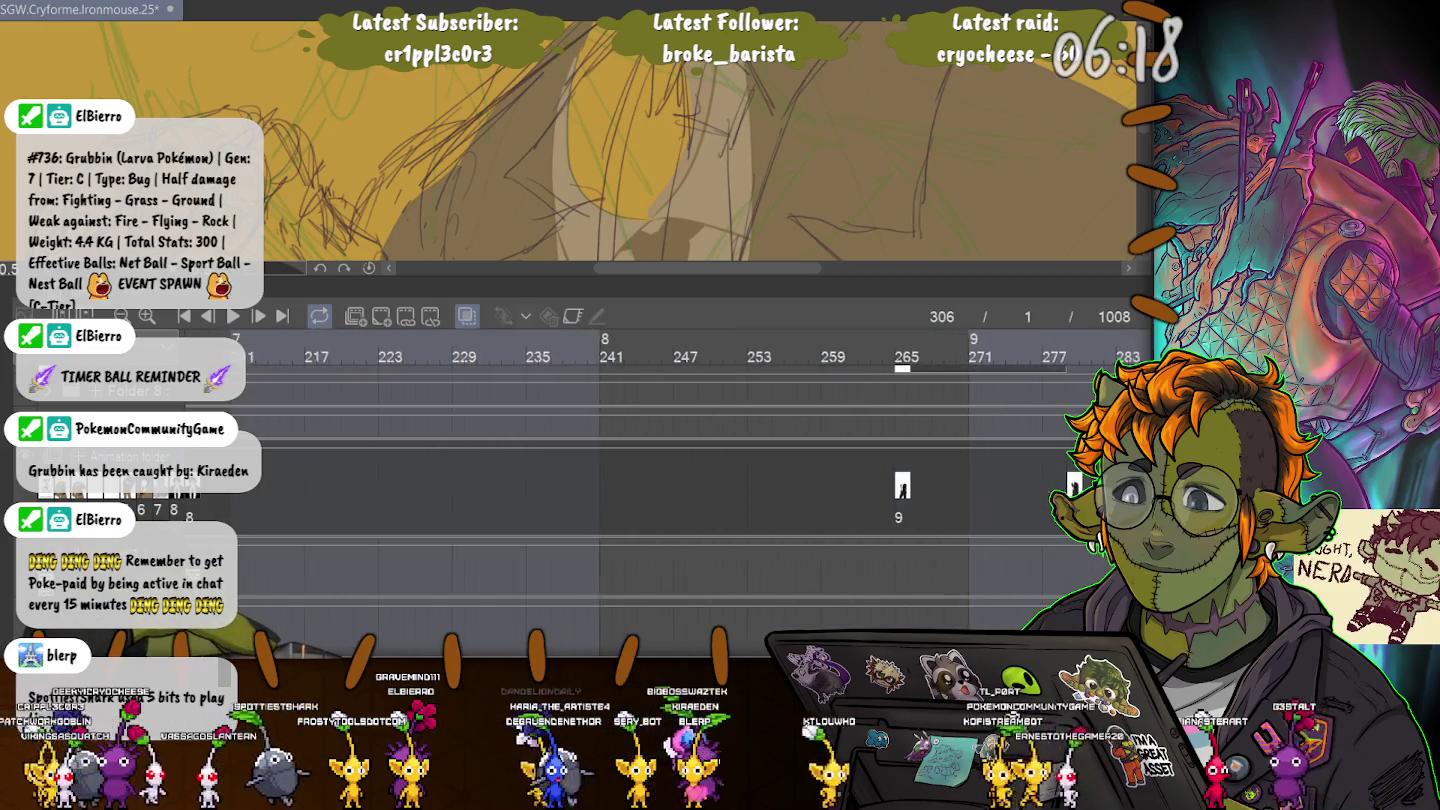
{"action": "scroll", "coordinate": [700, 450], "scroll_direction": "left", "scroll_amount": 3}
{"action": "scroll", "coordinate": [700, 450], "scroll_direction": "left", "scroll_amount": 1}
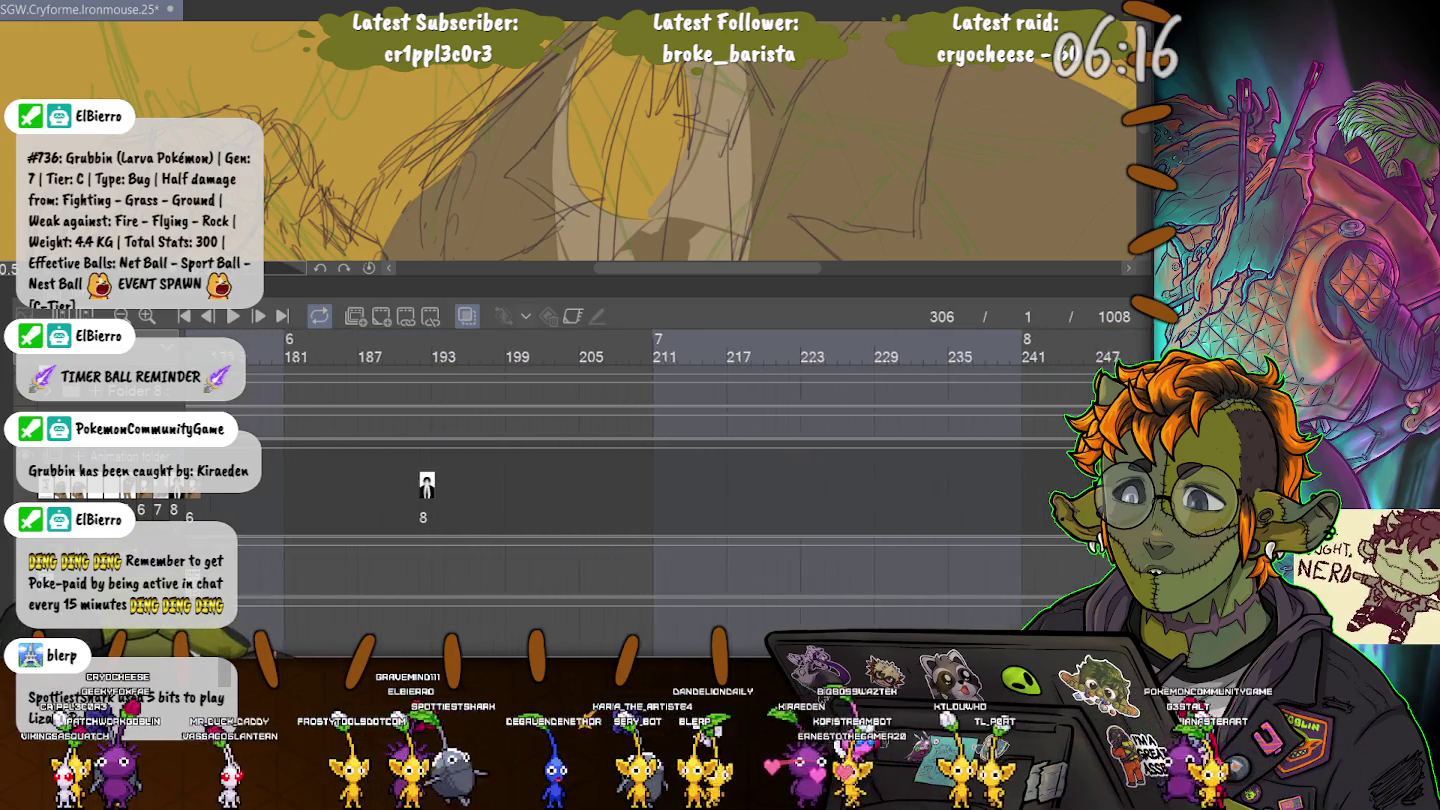
{"action": "scroll", "coordinate": [700, 450], "scroll_direction": "right", "scroll_amount": 3}
{"action": "scroll", "coordinate": [700, 450], "scroll_direction": "right", "scroll_amount": 3}
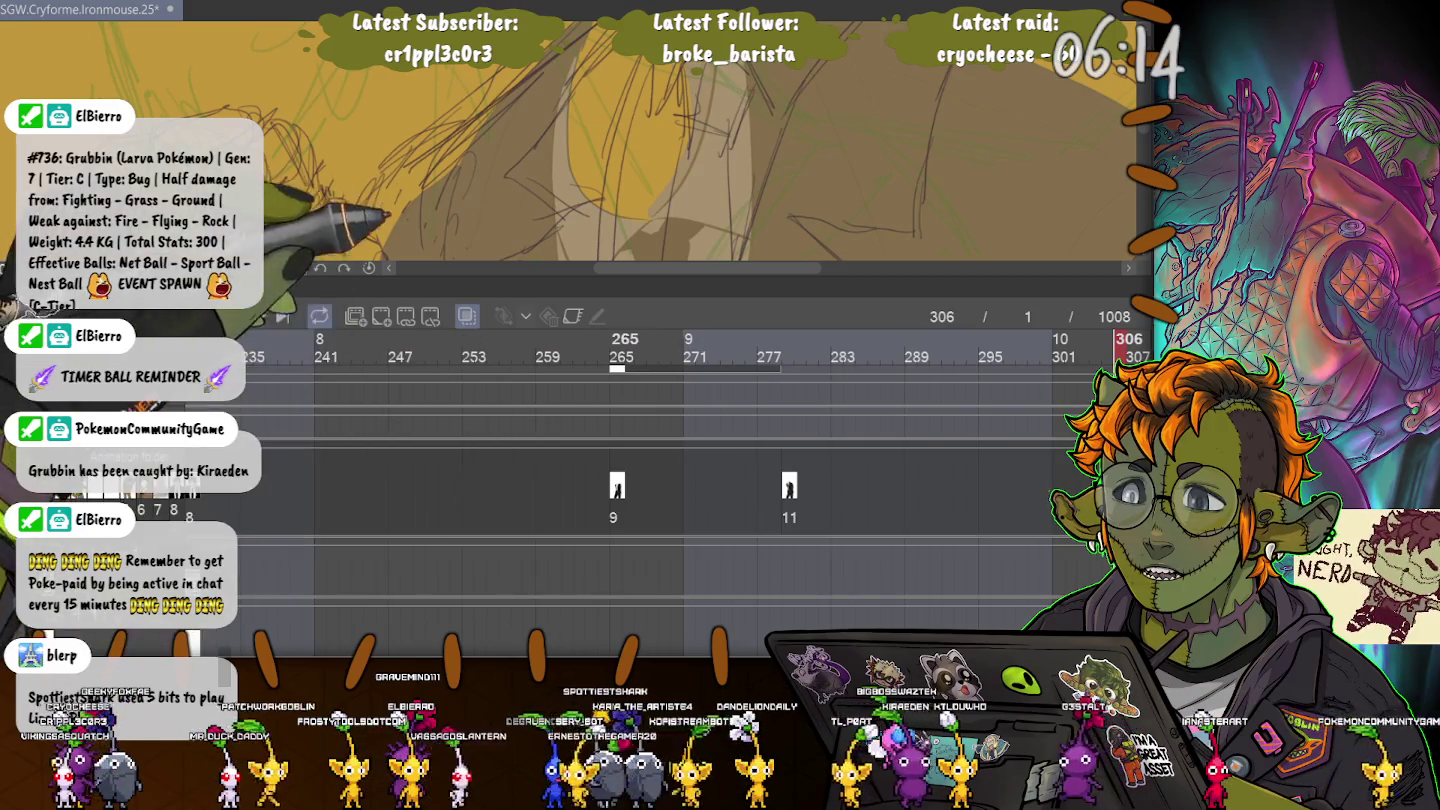
{"action": "left_click", "coordinate": [616, 357]}
{"action": "left_click_drag", "start_coordinate": [392, 290], "coordinate": [392, 573]}
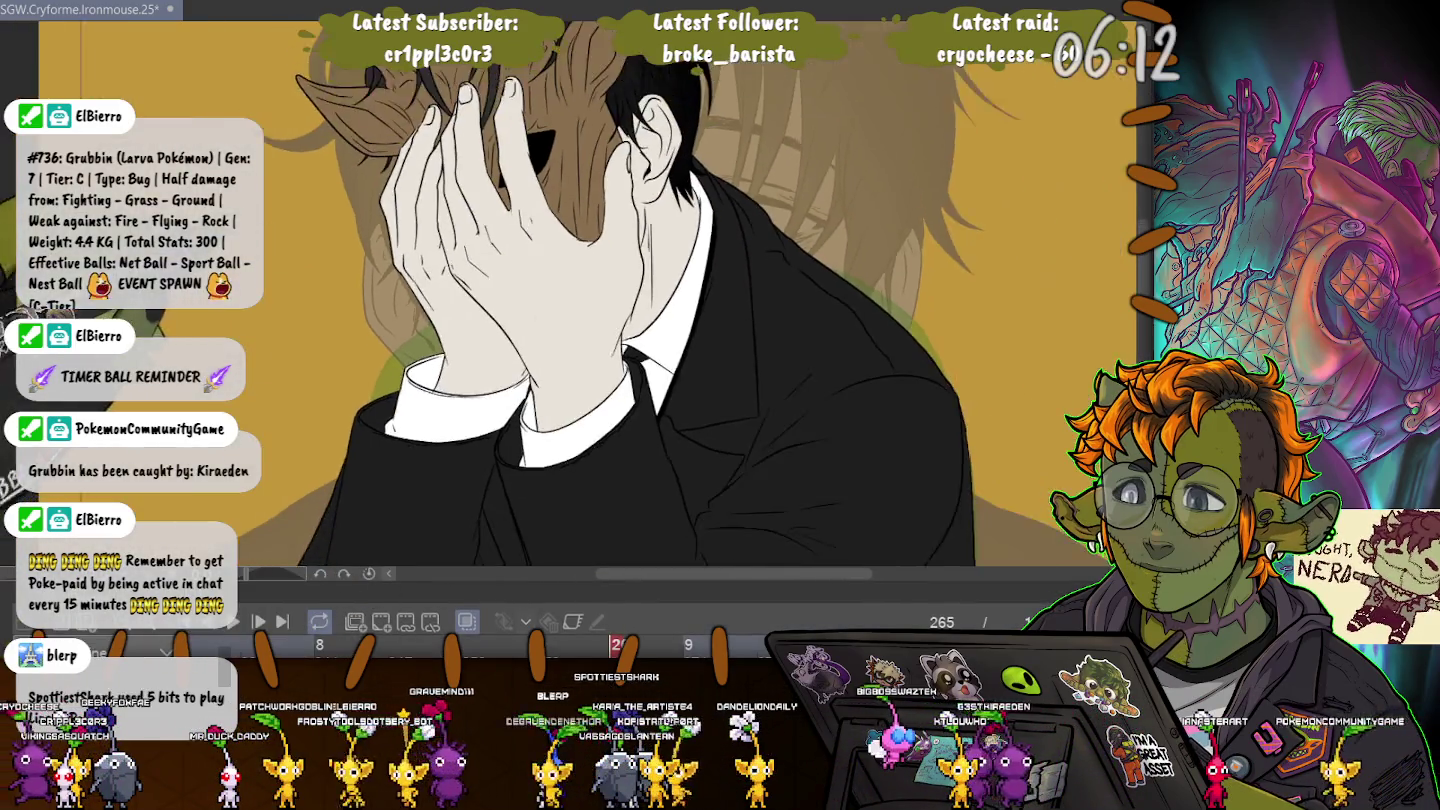
- Zoom out on the canvas and play the animation to review the motion
{"action": "scroll", "coordinate": [460, 300], "scroll_direction": "down", "scroll_amount": 5}
{"action": "scroll", "coordinate": [270, 264], "scroll_direction": "down", "scroll_amount": 2}
{"action": "scroll", "coordinate": [270, 264], "scroll_direction": "down", "scroll_amount": 1}
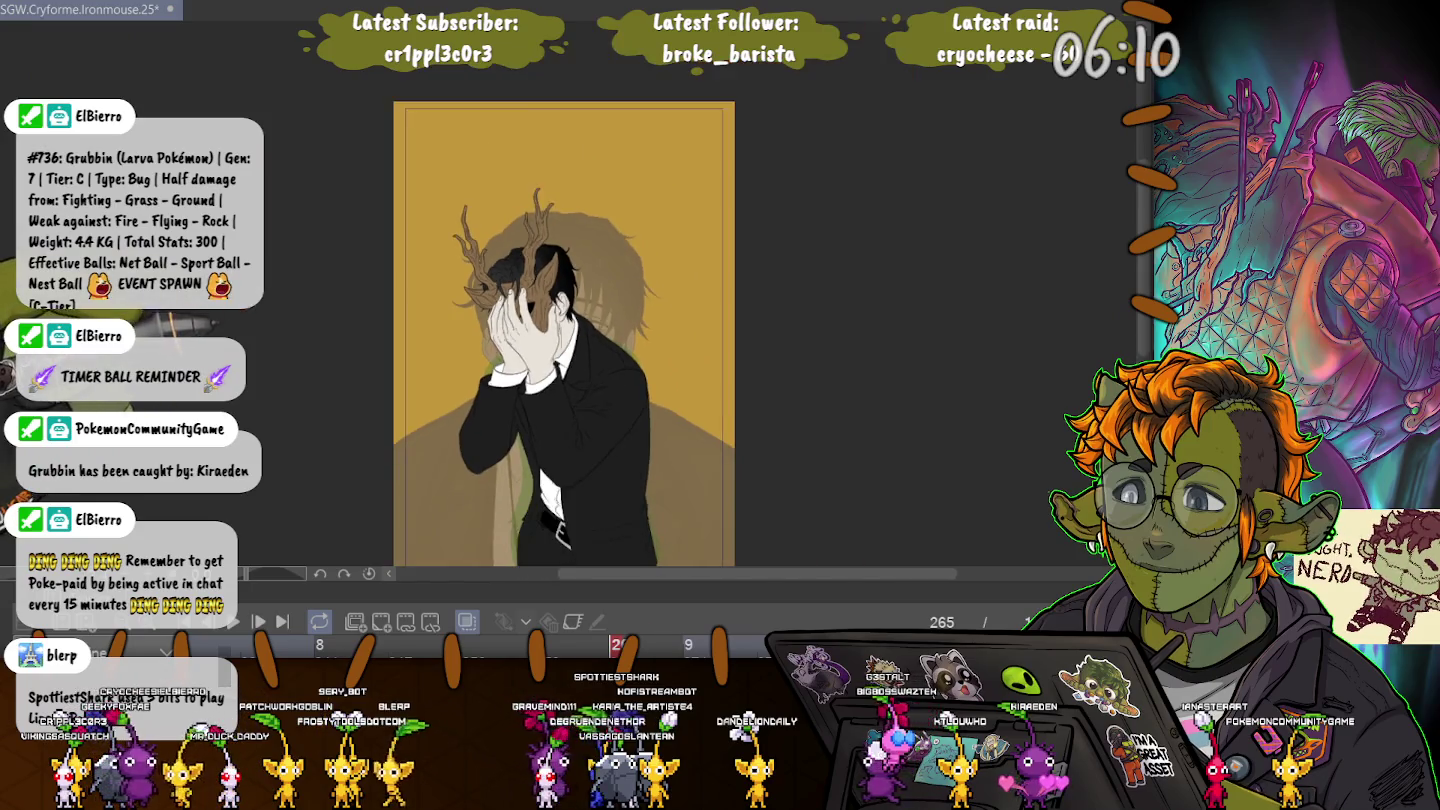
{"action": "scroll", "coordinate": [270, 264], "scroll_direction": "down", "scroll_amount": 1}
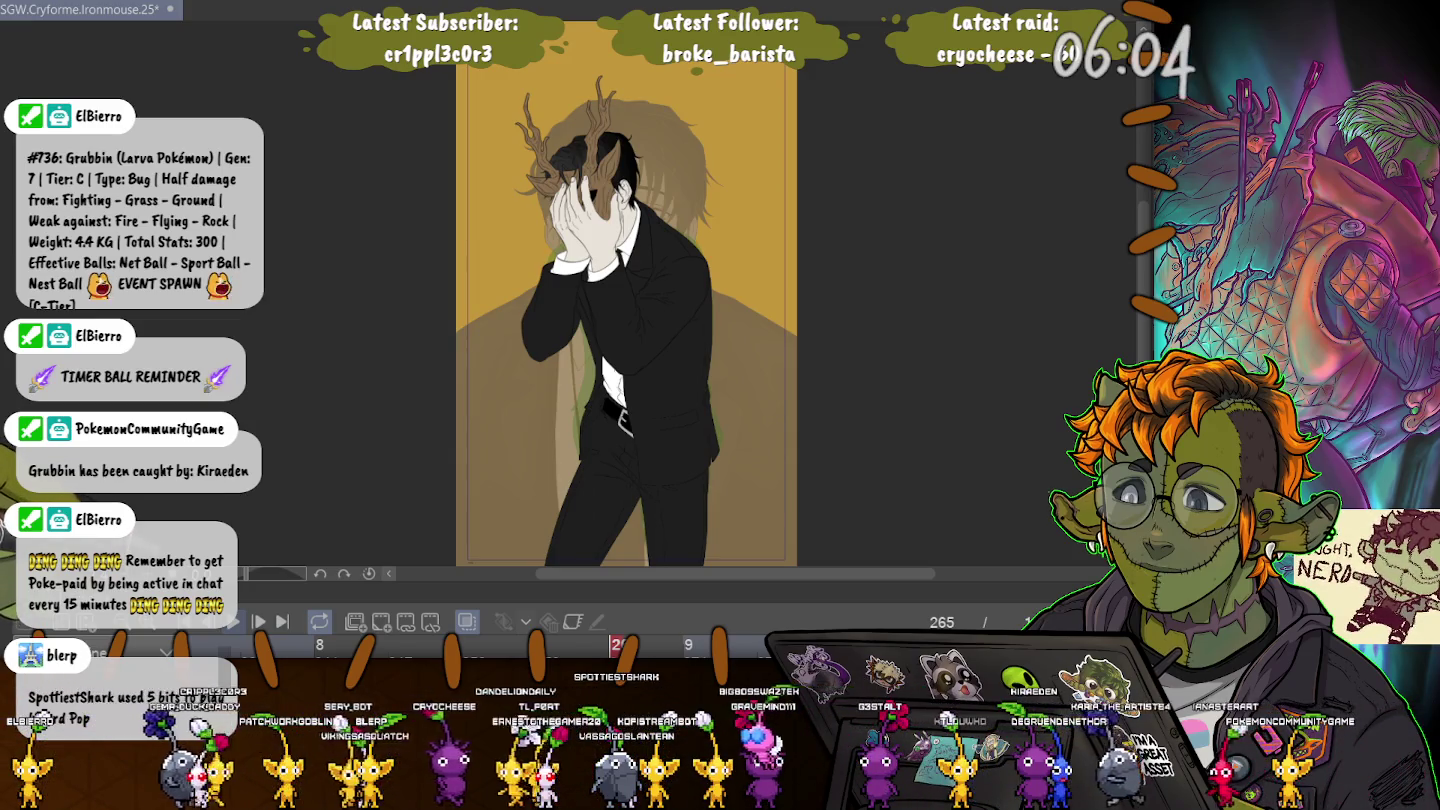
{"action": "scroll", "coordinate": [626, 300], "scroll_direction": "down", "scroll_amount": 1}
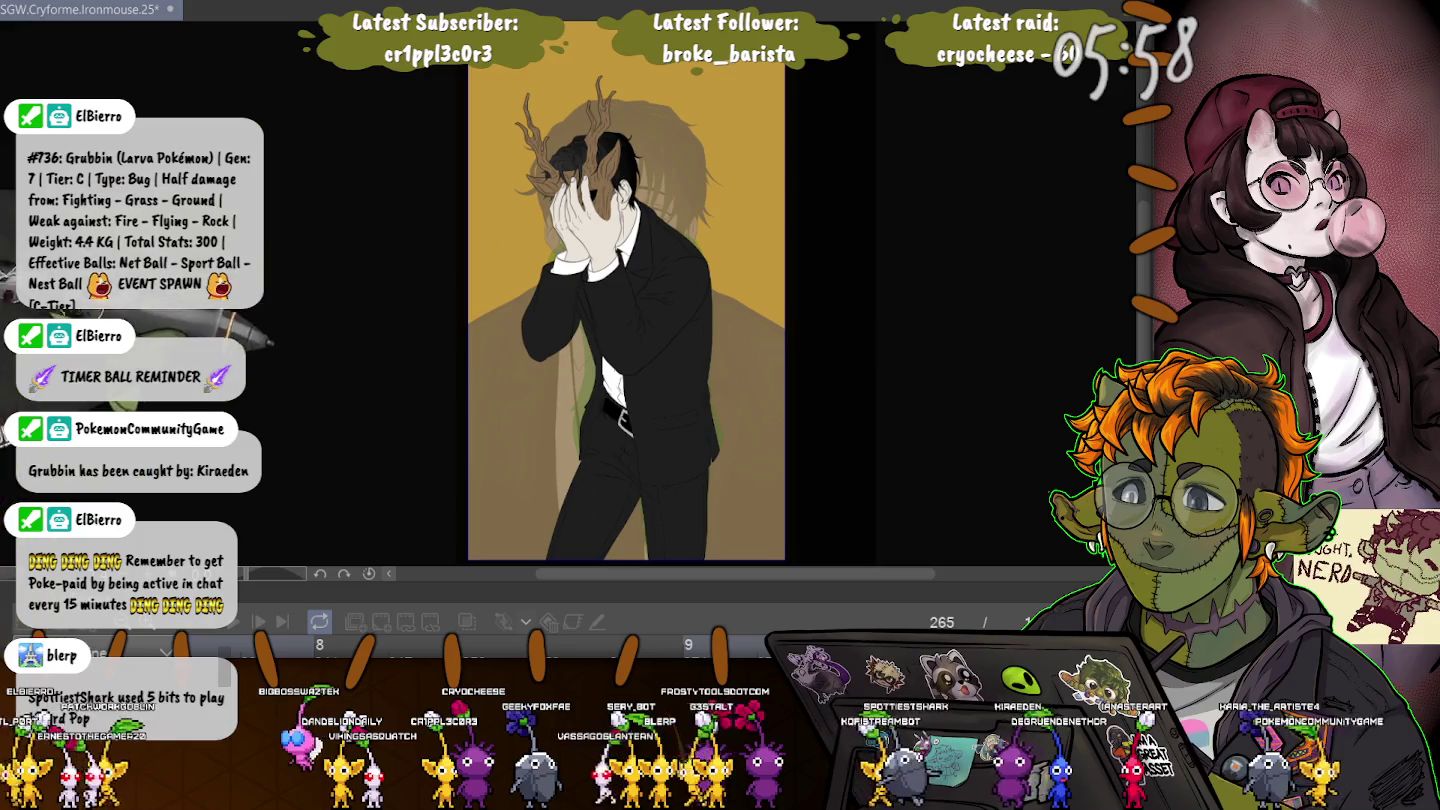
{"action": "key", "text": "space"}
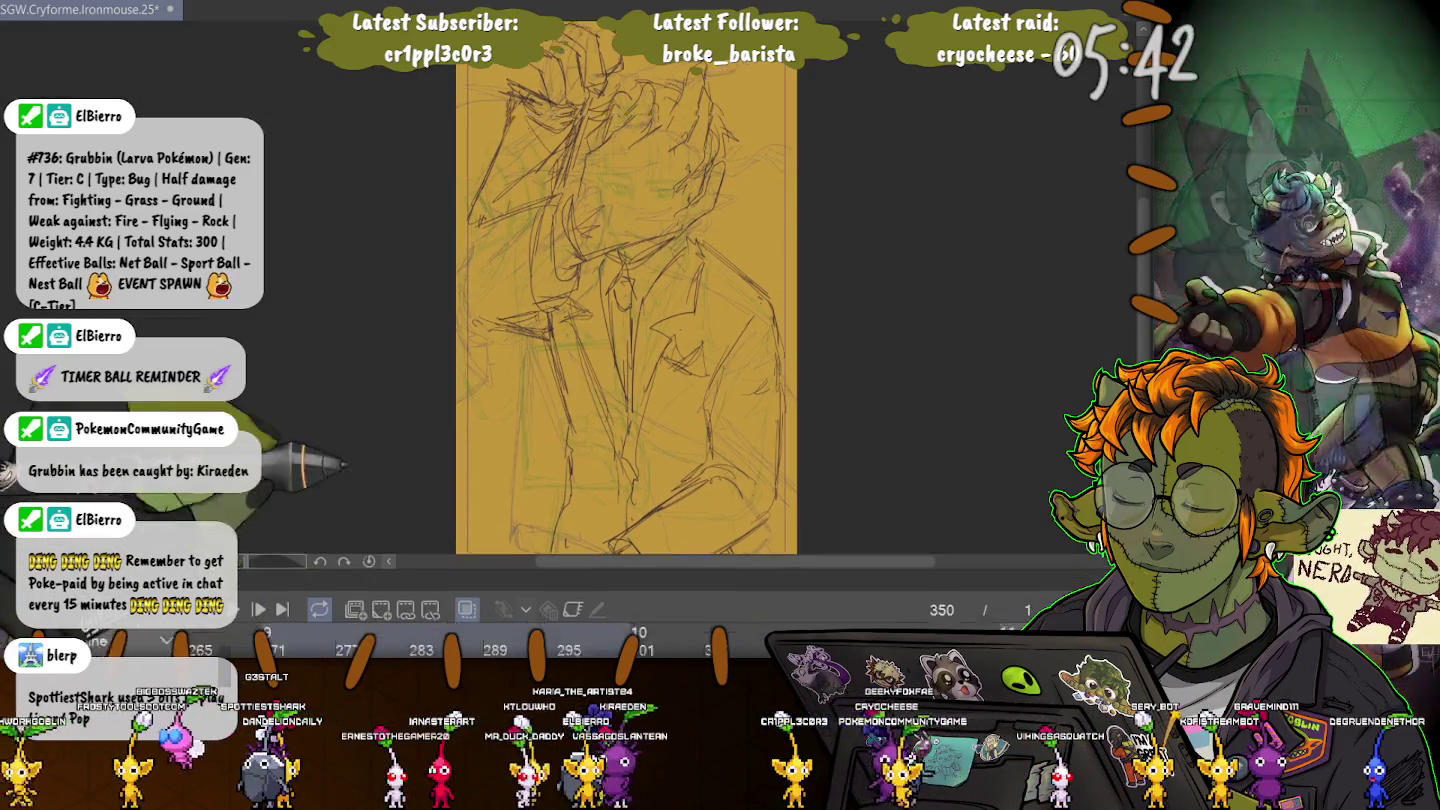
- Replay the animation from frame 265 with the timeline shrunk
{"action": "scroll", "coordinate": [661, 500], "scroll_direction": "left", "scroll_amount": 3}
{"action": "scroll", "coordinate": [660, 499], "scroll_direction": "left", "scroll_amount": 3}
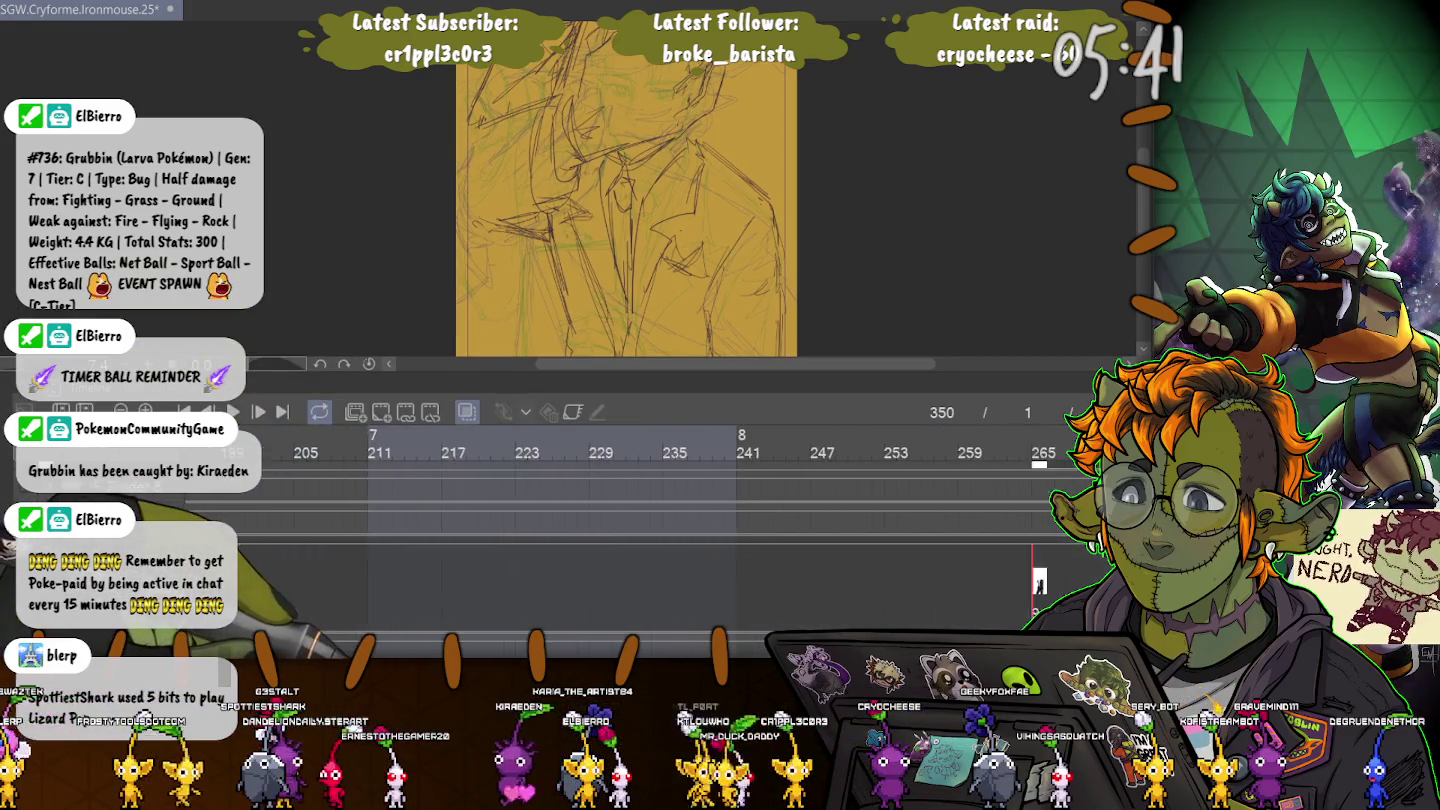
{"action": "scroll", "coordinate": [661, 499], "scroll_direction": "left", "scroll_amount": 3}
{"action": "scroll", "coordinate": [660, 499], "scroll_direction": "right", "scroll_amount": 2}
{"action": "scroll", "coordinate": [660, 500], "scroll_direction": "right", "scroll_amount": 3}
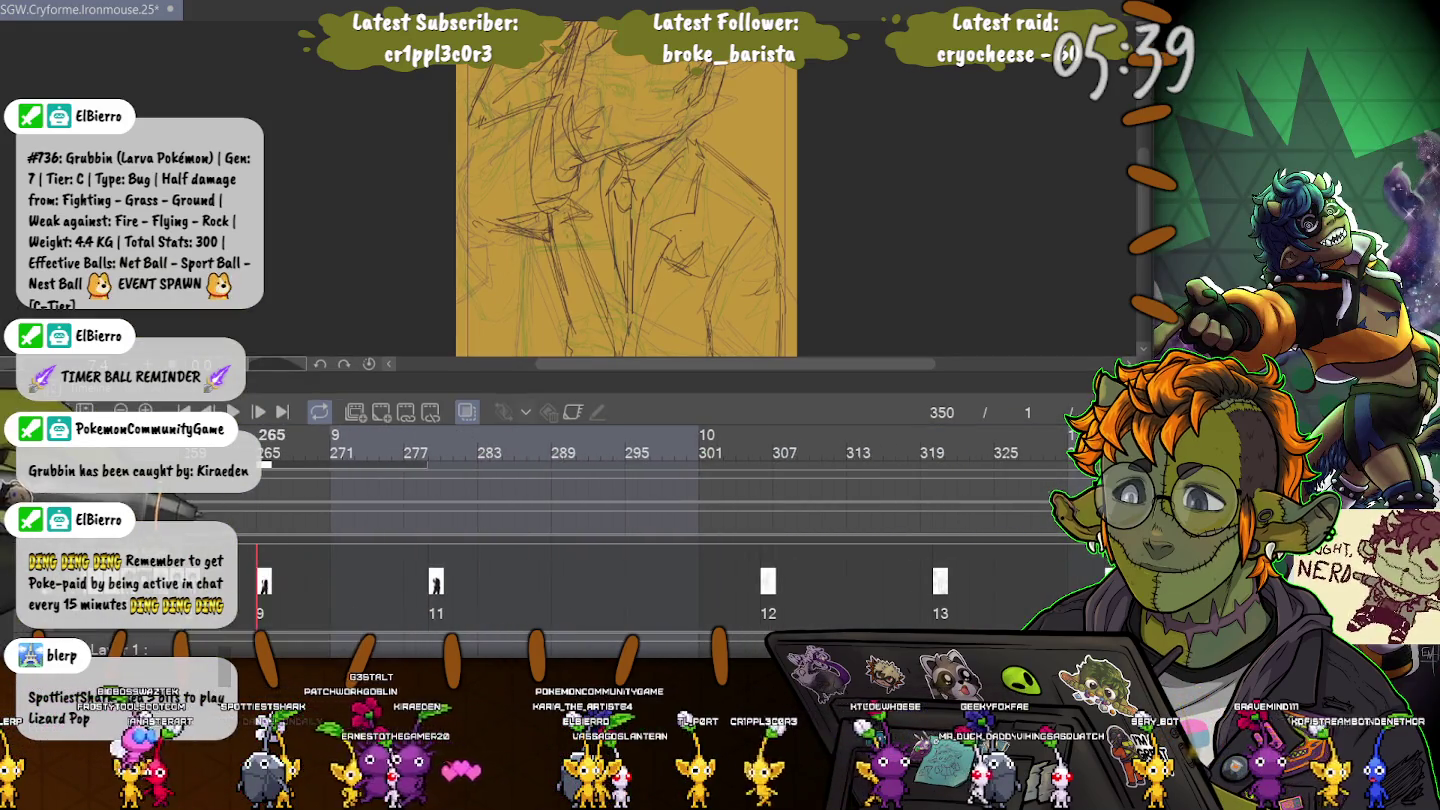
{"action": "left_click", "coordinate": [264, 446]}
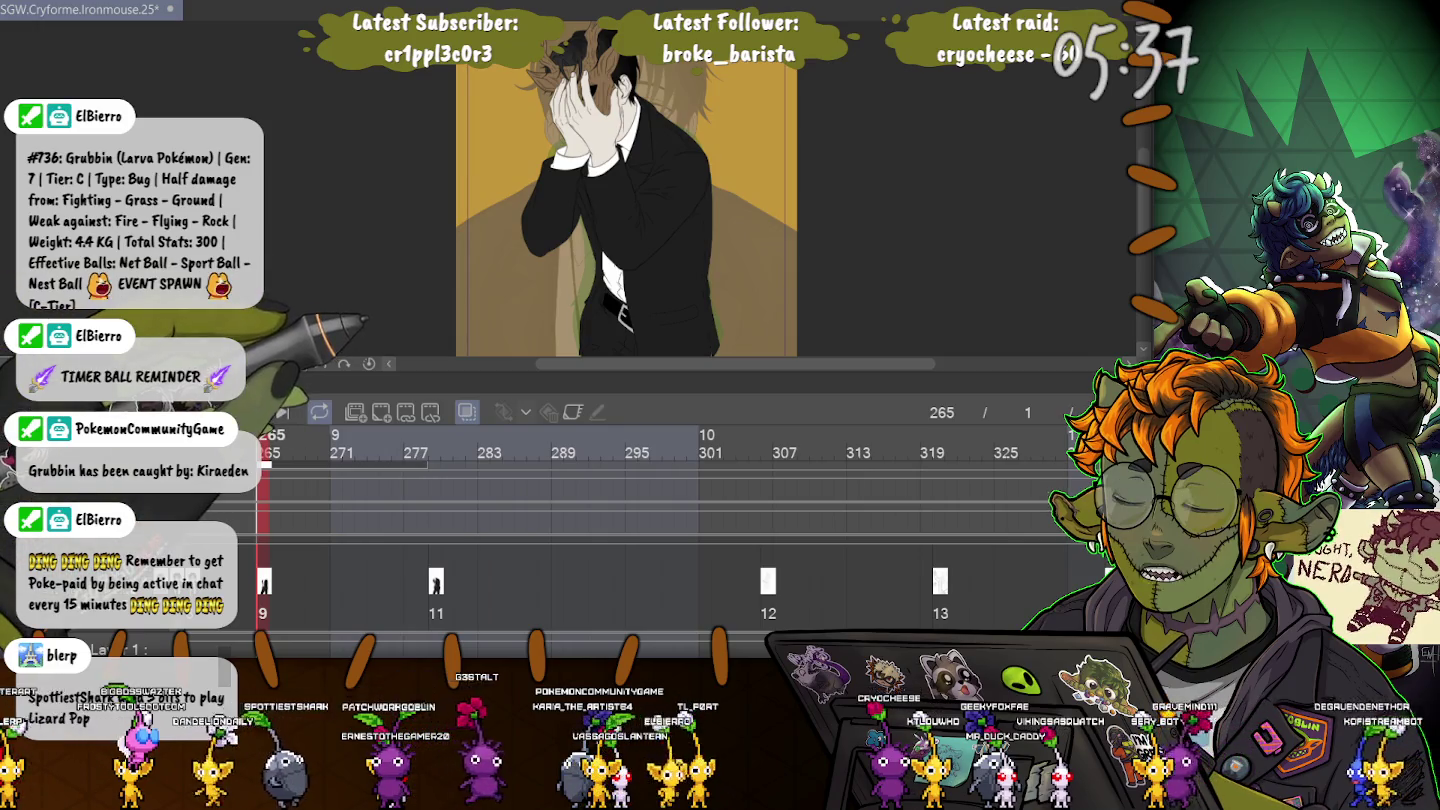
{"action": "left_click_drag", "start_coordinate": [700, 388], "coordinate": [700, 599]}
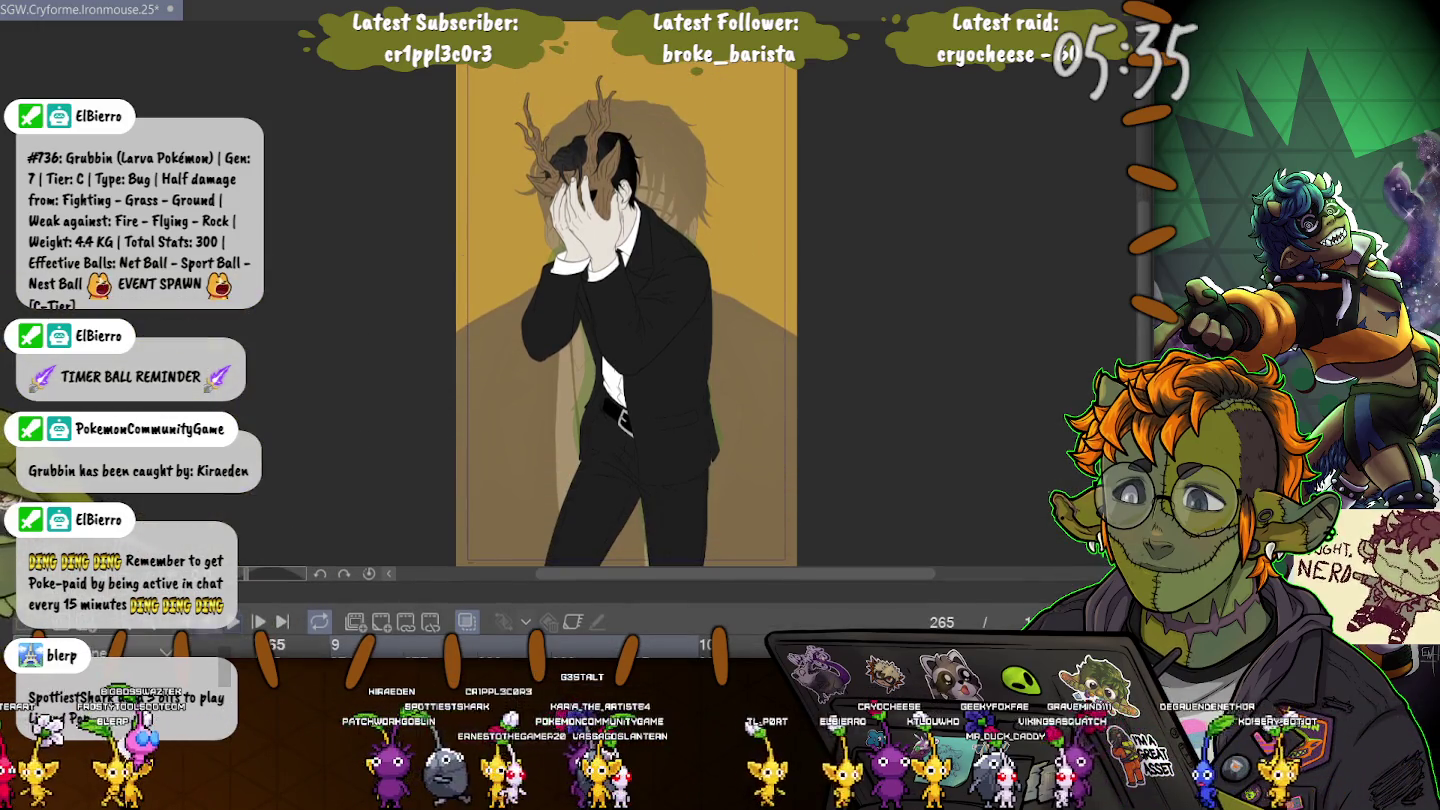
{"action": "key", "text": "space"}
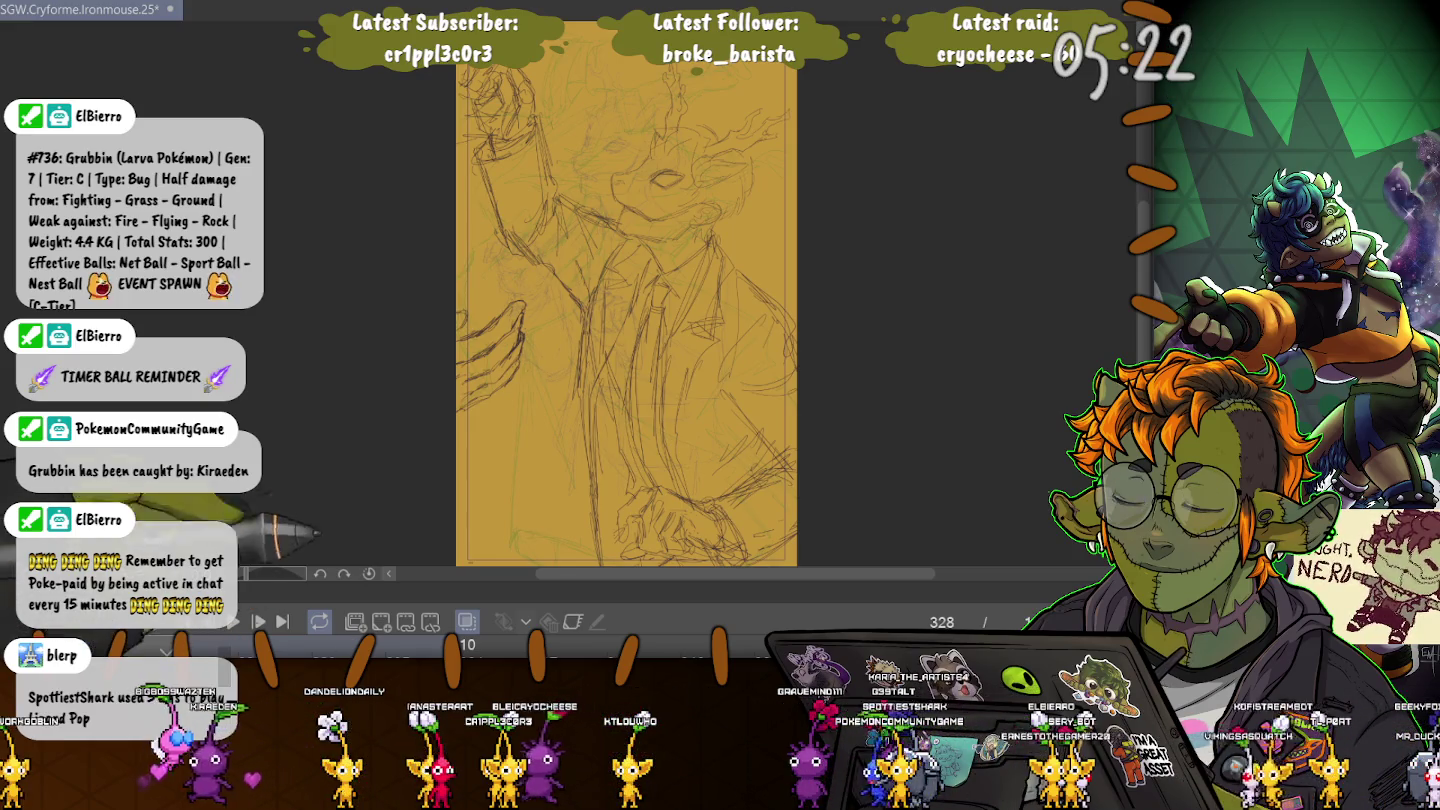
- Enlarge the timeline to see the frame tracks and jump to frame 279
{"action": "left_click_drag", "start_coordinate": [640, 599], "coordinate": [640, 204]}
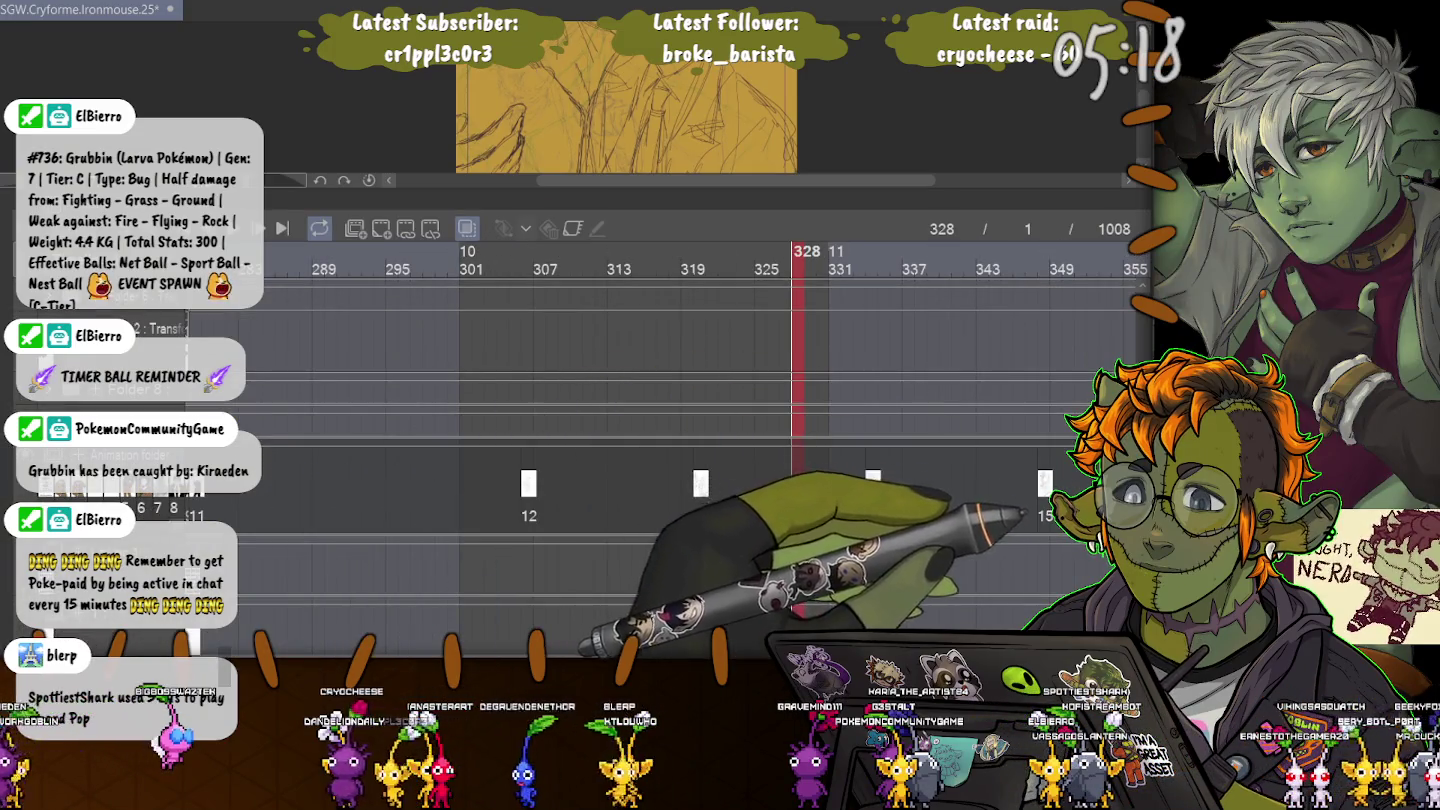
{"action": "scroll", "coordinate": [1093, 350], "scroll_direction": "left", "scroll_amount": 5}
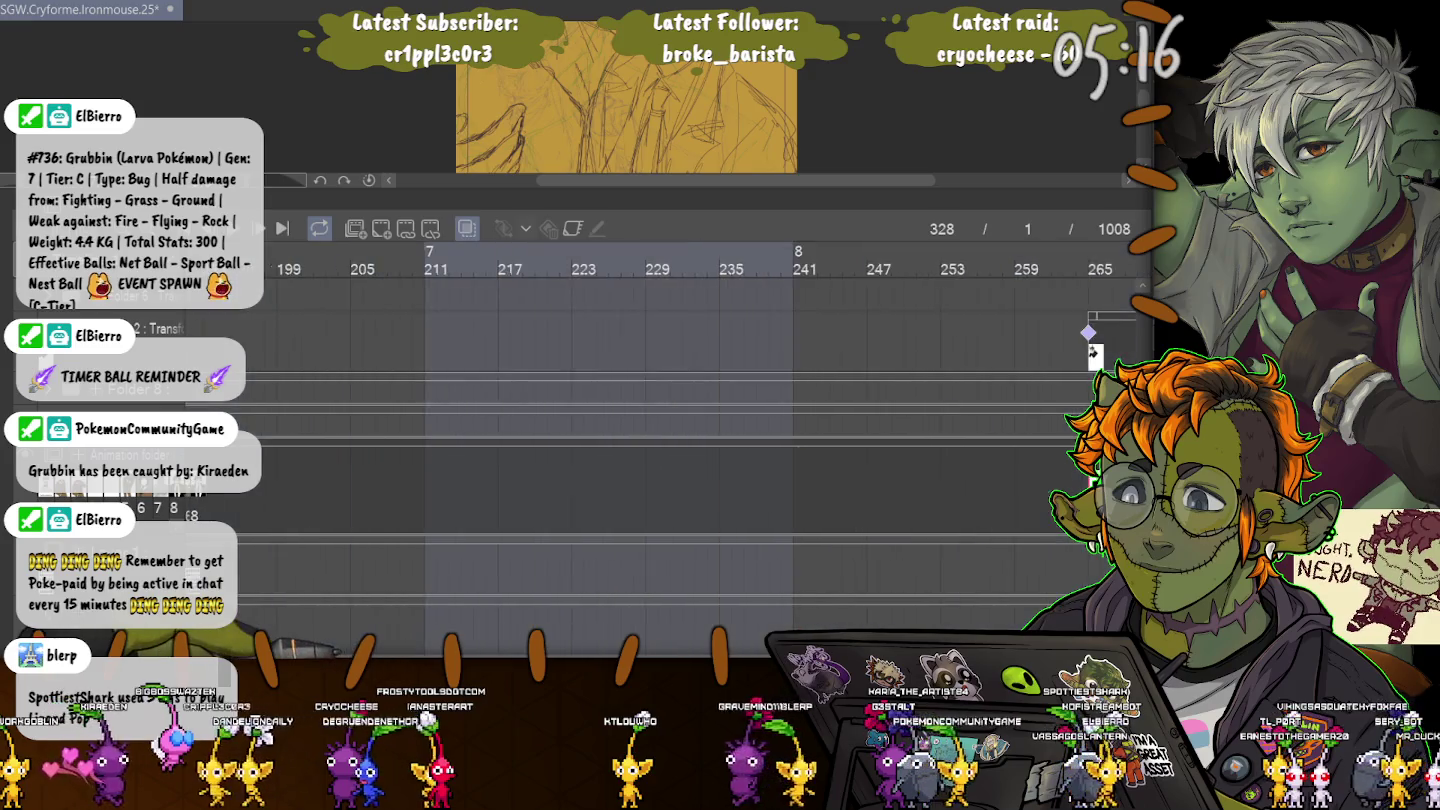
{"action": "scroll", "coordinate": [699, 400], "scroll_direction": "right", "scroll_amount": 3}
{"action": "scroll", "coordinate": [700, 400], "scroll_direction": "right", "scroll_amount": 2}
{"action": "scroll", "coordinate": [700, 400], "scroll_direction": "left", "scroll_amount": 1}
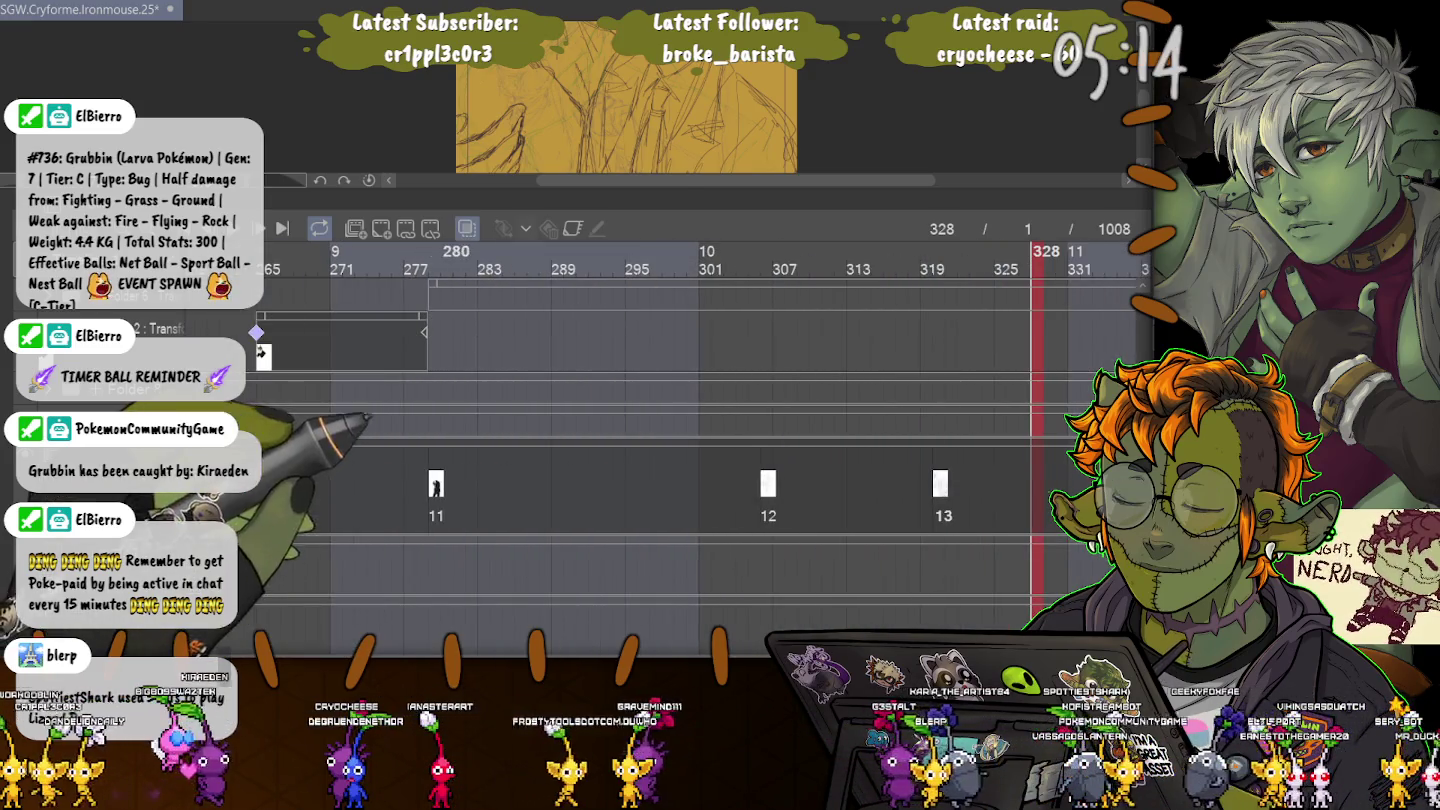
{"action": "left_click", "coordinate": [440, 262]}
- Return to the sketched frame near 305 with the timeline lowered for a taller canvas
{"action": "left_click_drag", "start_coordinate": [370, 195], "coordinate": [370, 423]}
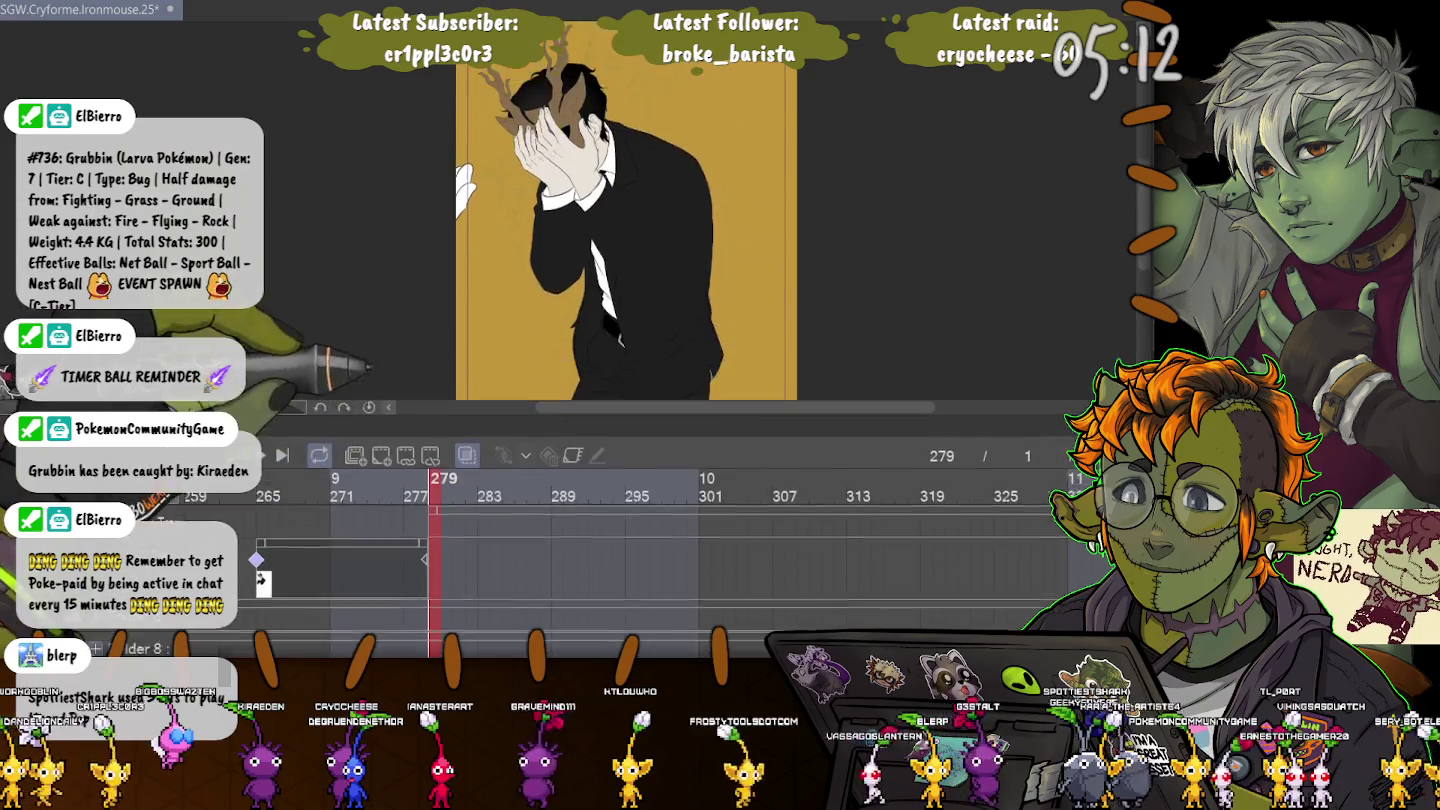
{"action": "left_click", "coordinate": [765, 490]}
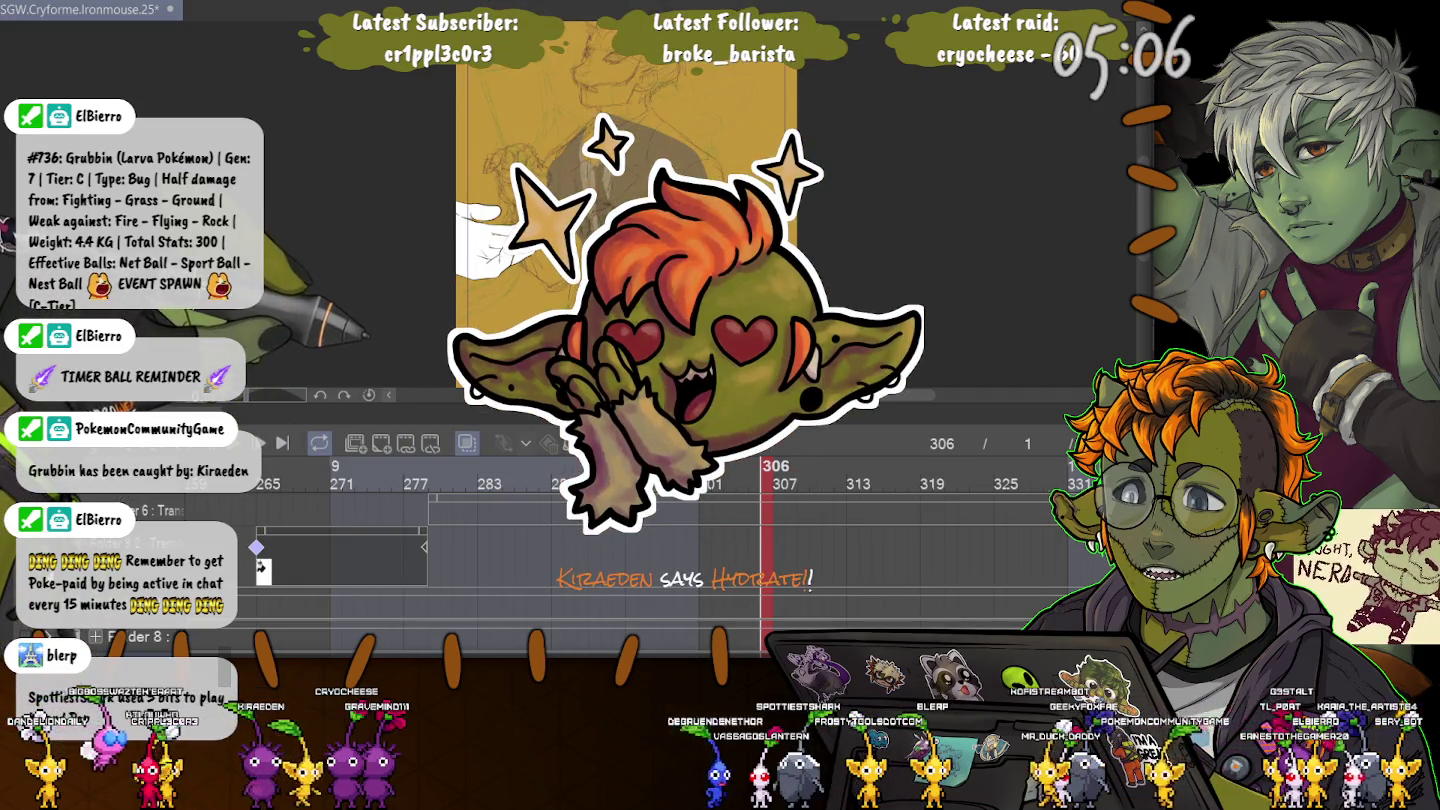
{"action": "left_click_drag", "start_coordinate": [700, 419], "coordinate": [700, 597]}
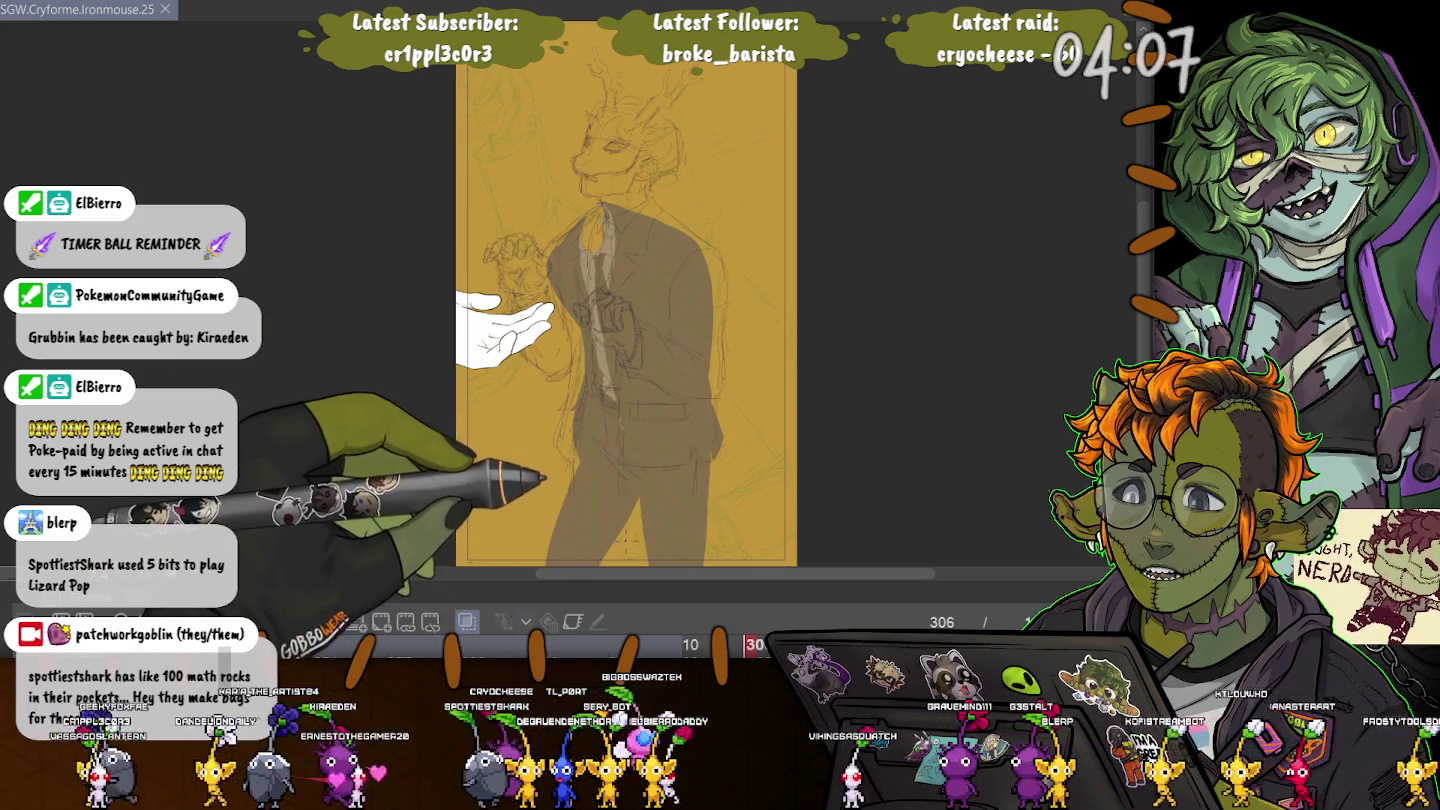
{"action": "left_click_drag", "start_coordinate": [700, 581], "coordinate": [700, 301]}
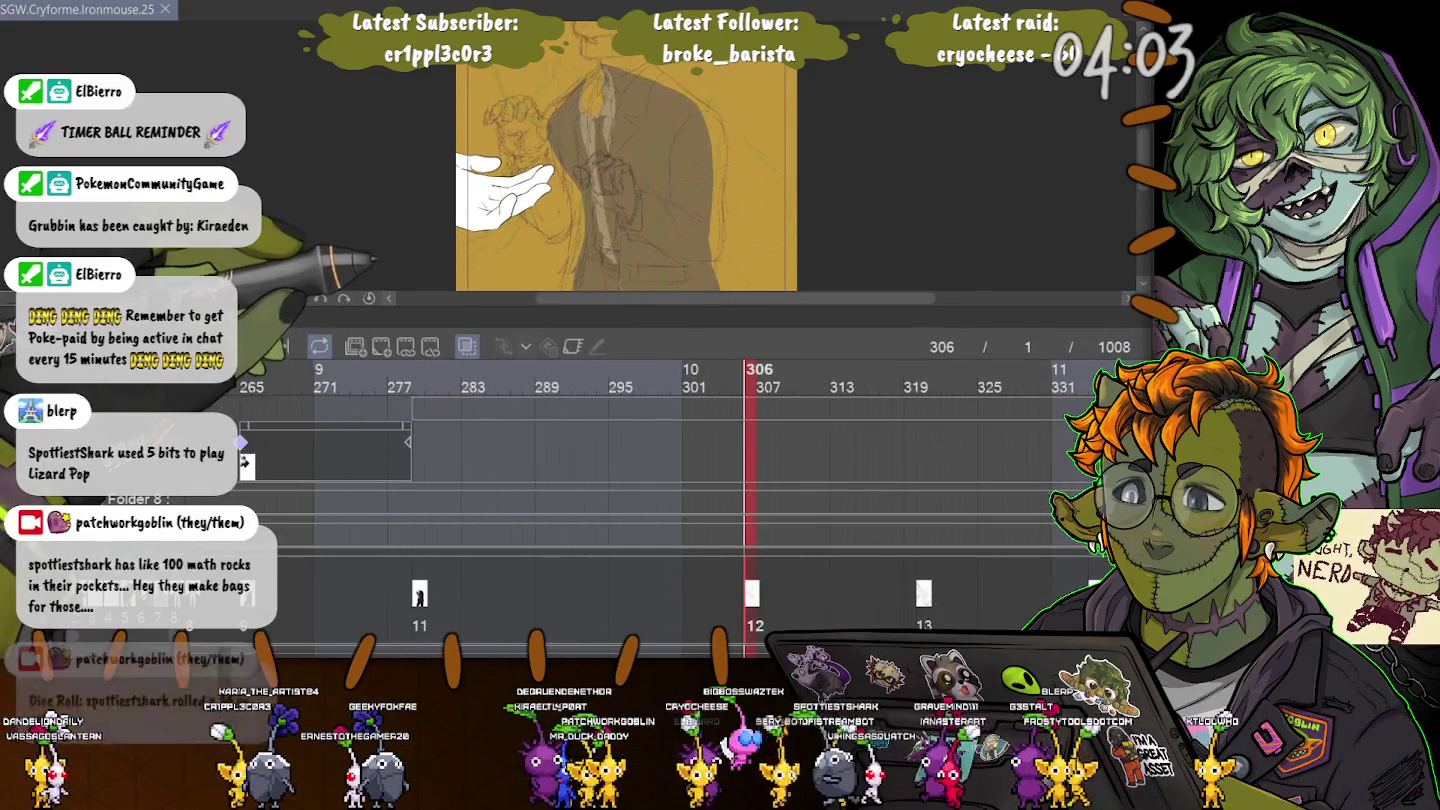
{"action": "left_click_drag", "start_coordinate": [700, 301], "coordinate": [699, 579]}
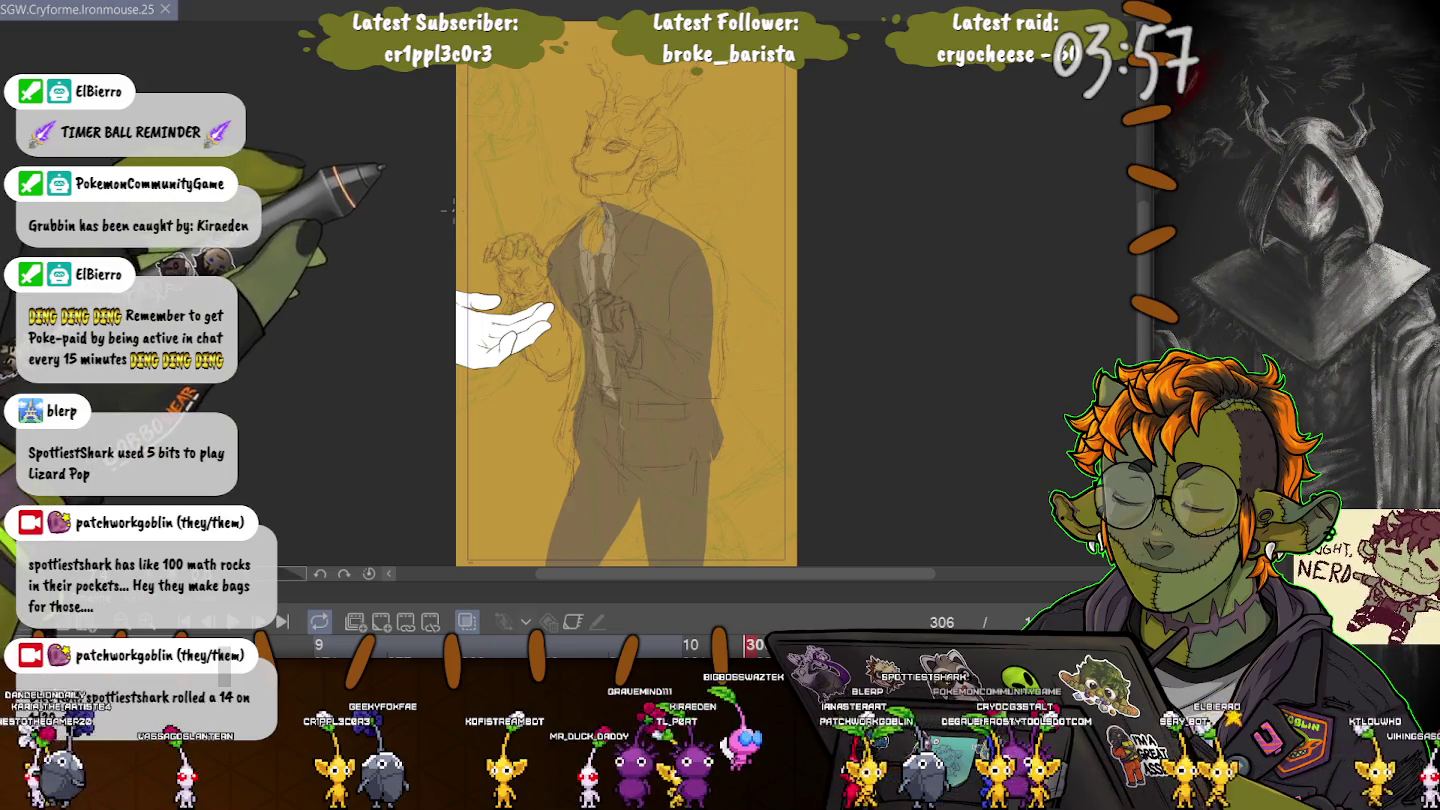
{"action": "scroll", "coordinate": [614, 208], "scroll_direction": "up", "scroll_amount": 5}
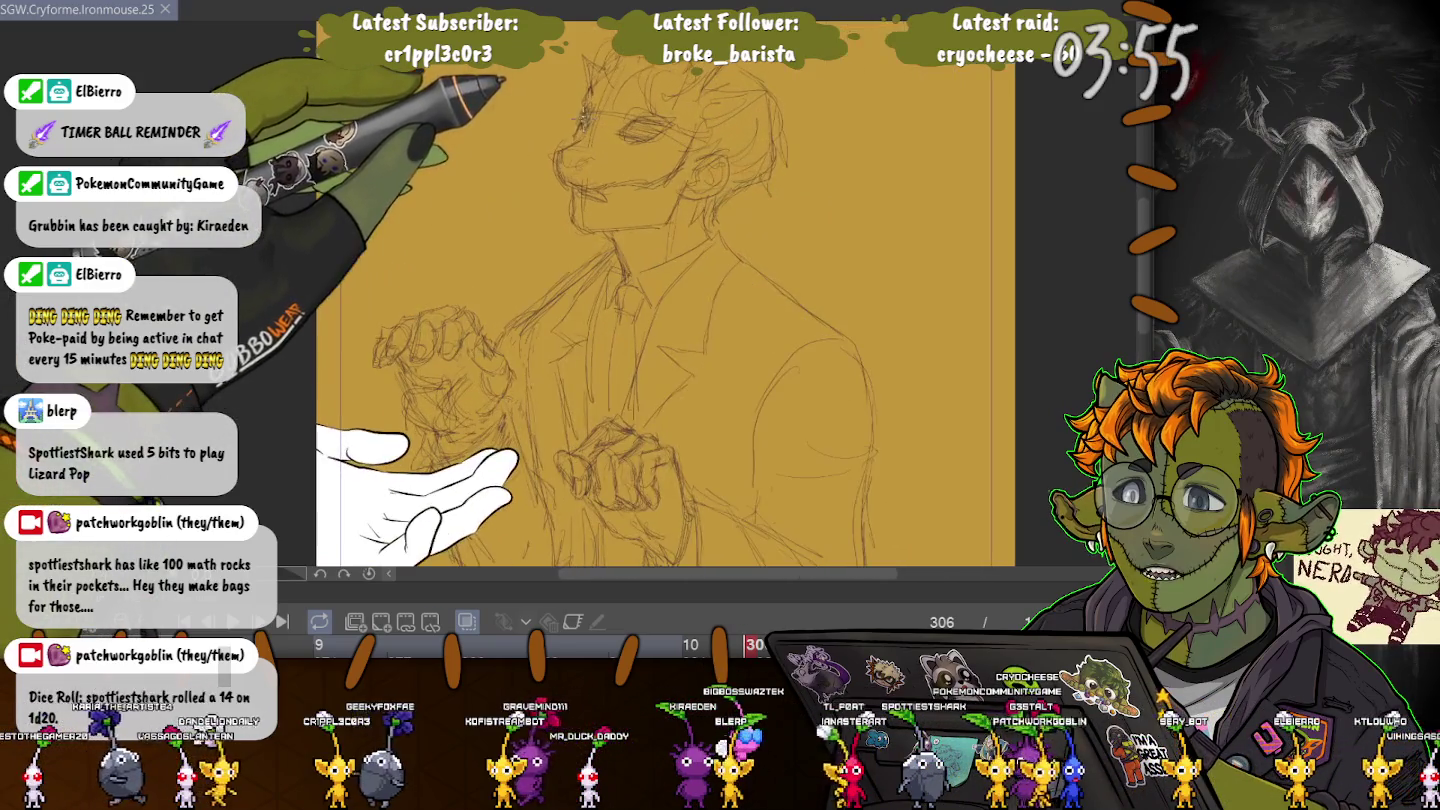
- Bring the torso into view and restore the brown jacket fill with an undo
{"action": "left_click_drag", "start_coordinate": [615, 208], "coordinate": [436, 394]}
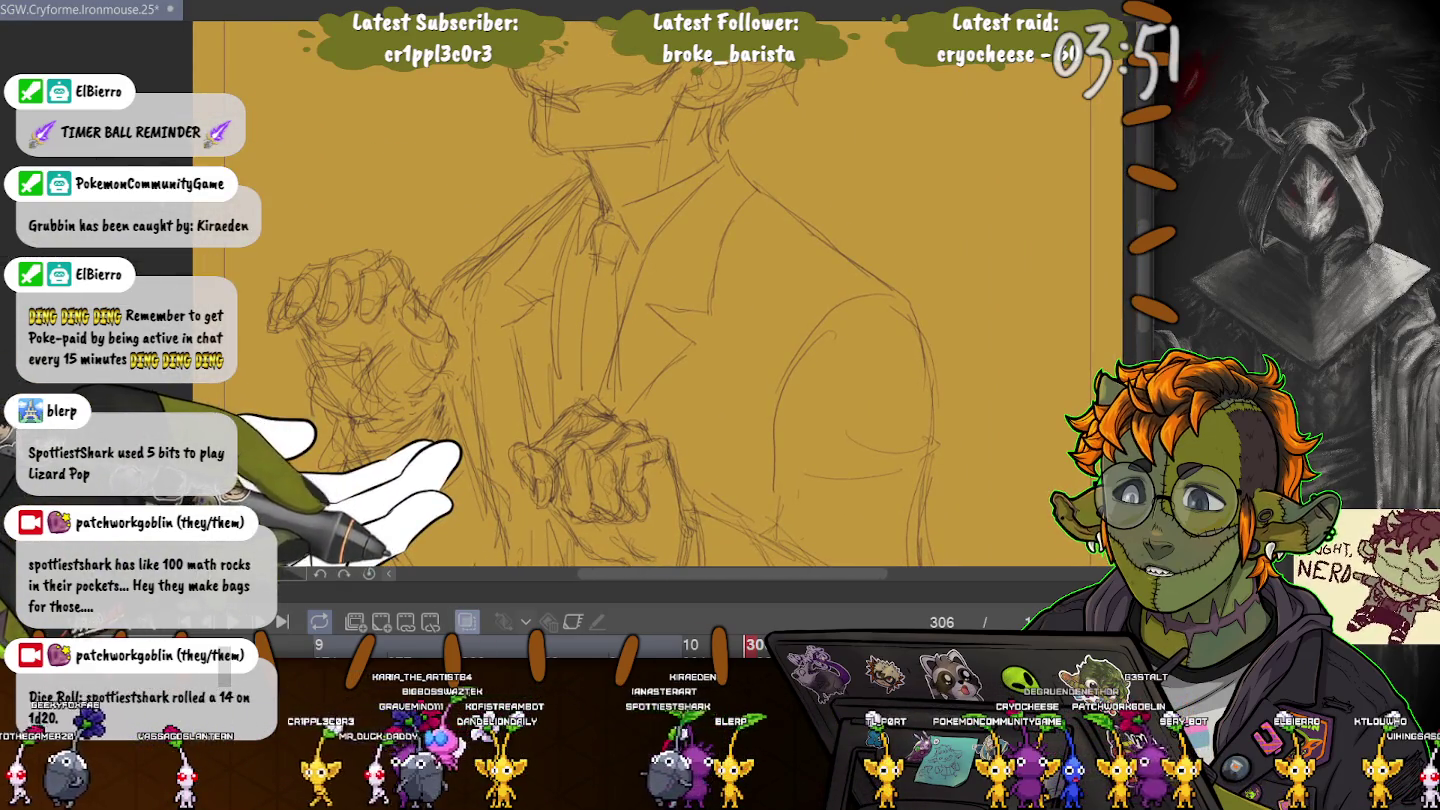
{"action": "key", "text": "ctrl+z"}
{"action": "scroll", "coordinate": [614, 319], "scroll_direction": "up", "scroll_amount": 1}
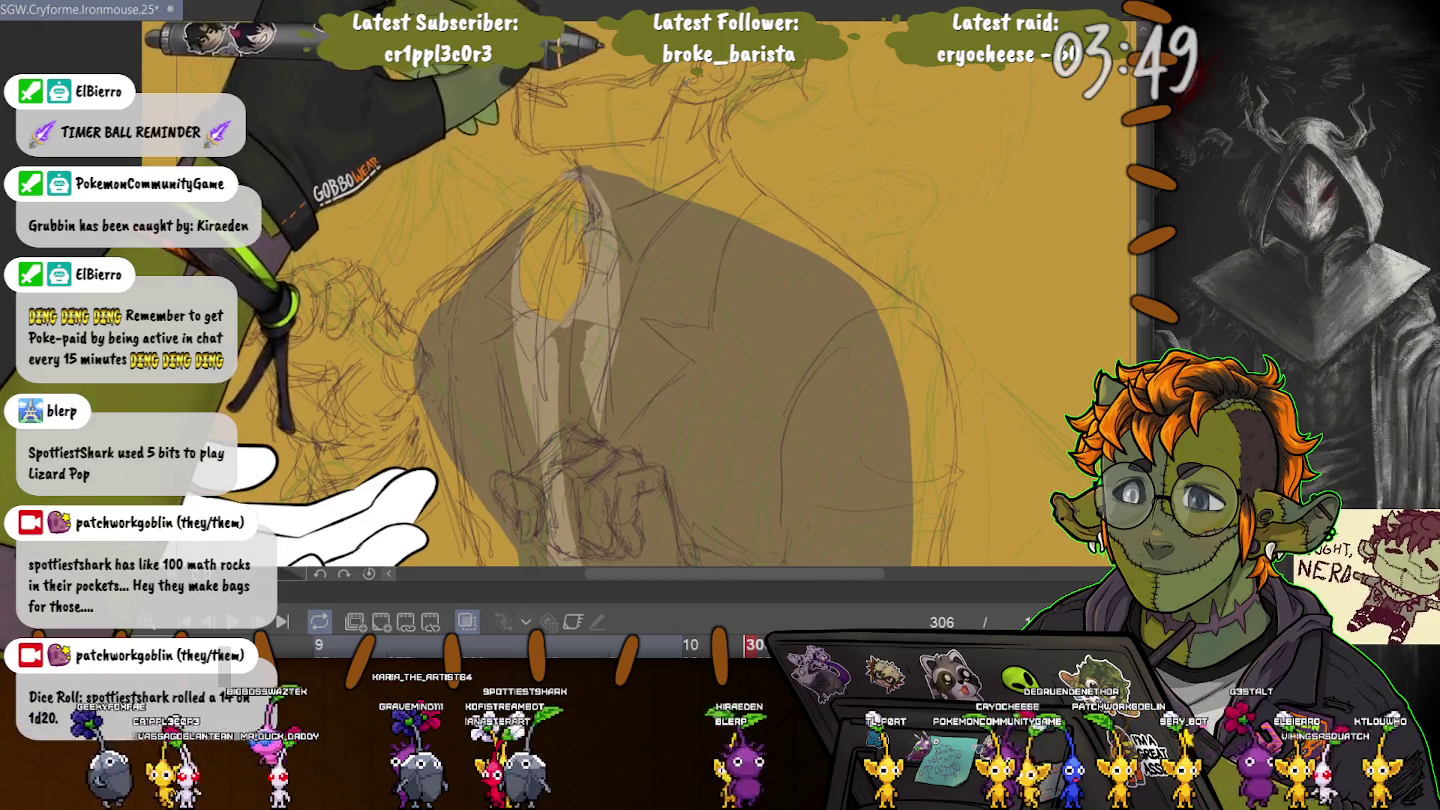
{"action": "scroll", "coordinate": [599, 320], "scroll_direction": "up", "scroll_amount": 1}
{"action": "scroll", "coordinate": [600, 320], "scroll_direction": "up", "scroll_amount": 1}
{"action": "scroll", "coordinate": [600, 319], "scroll_direction": "up", "scroll_amount": 1}
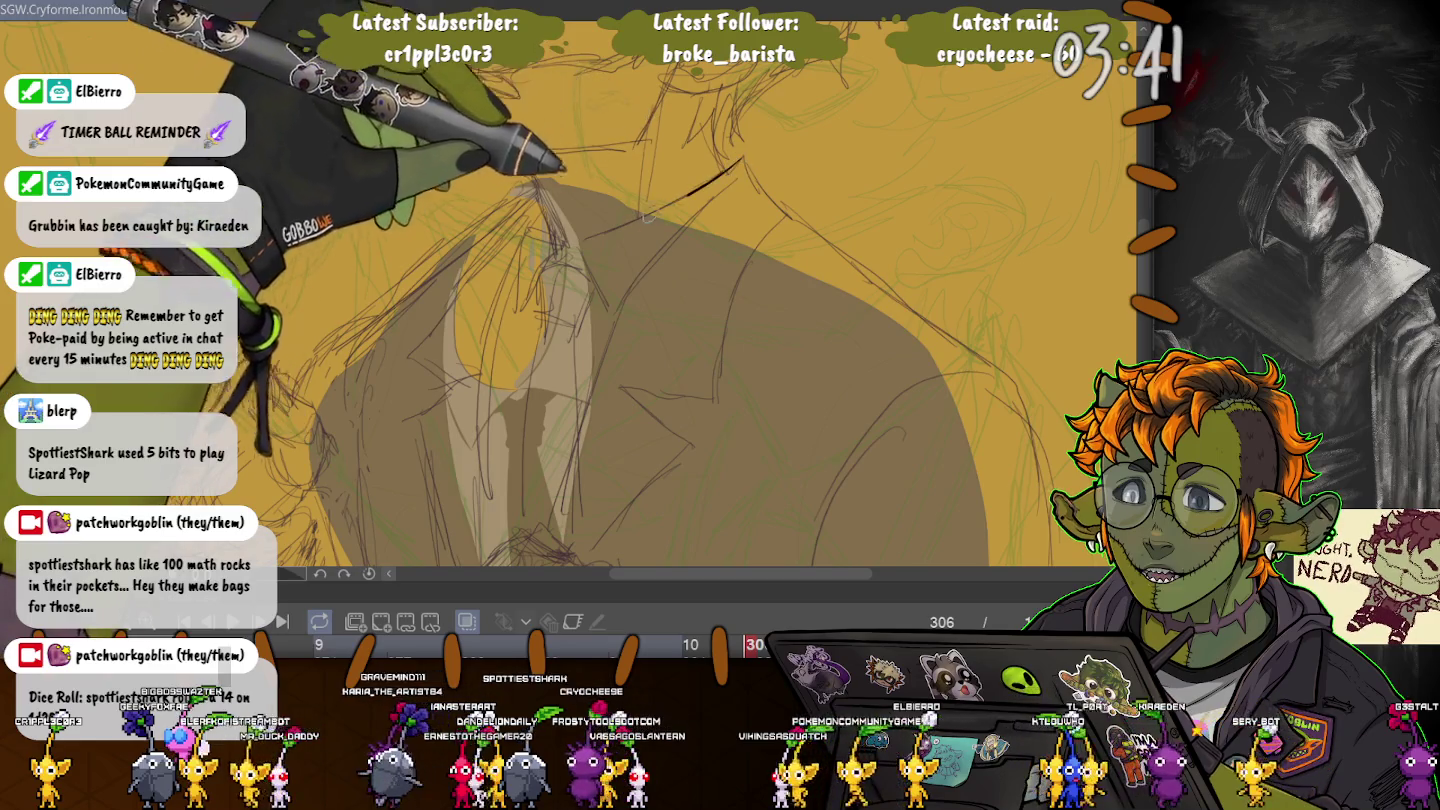
- Ink trial collar and lapel lines, undoing the unsatisfactory strokes
{"action": "left_click_drag", "start_coordinate": [744, 157], "coordinate": [583, 239]}
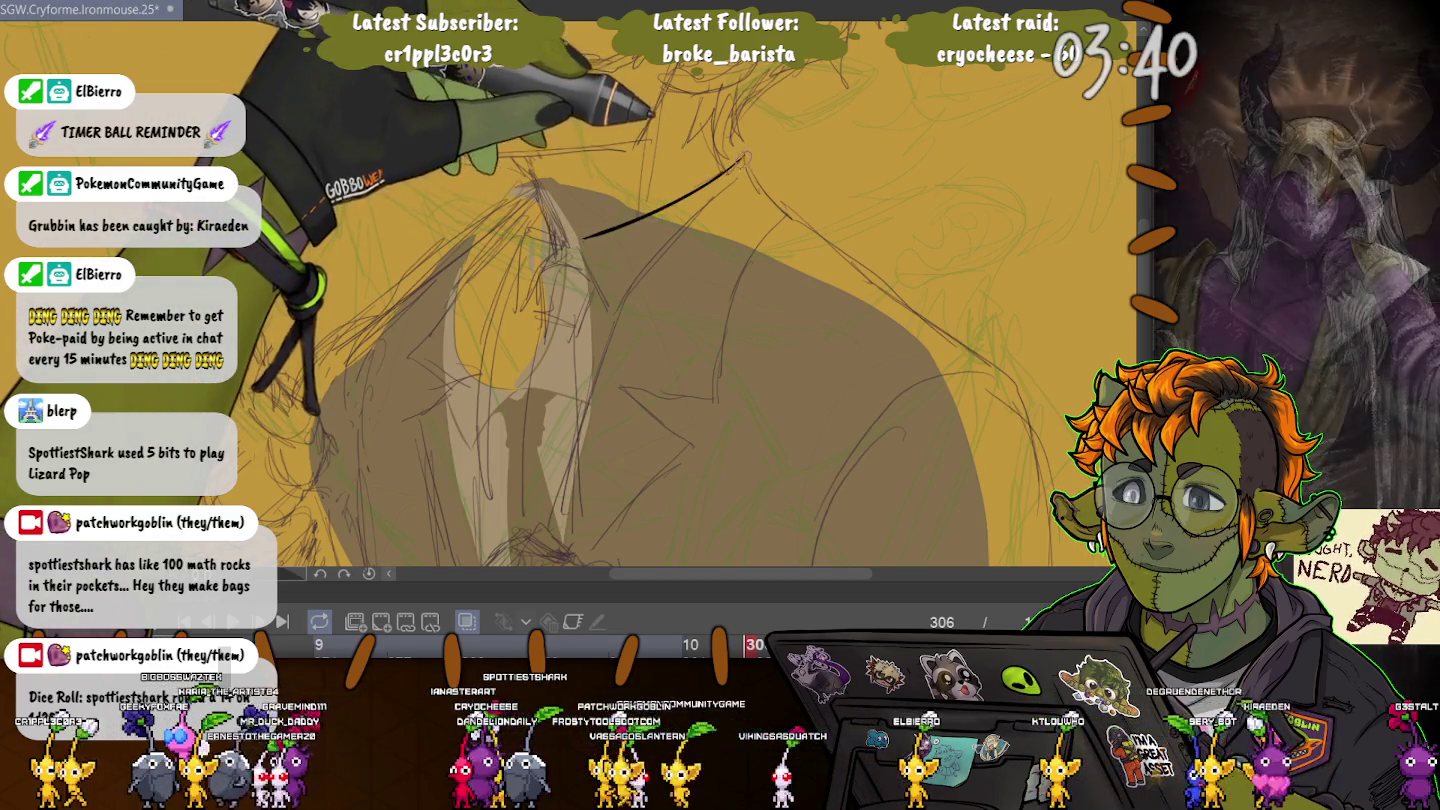
{"action": "left_click_drag", "start_coordinate": [742, 160], "coordinate": [645, 282]}
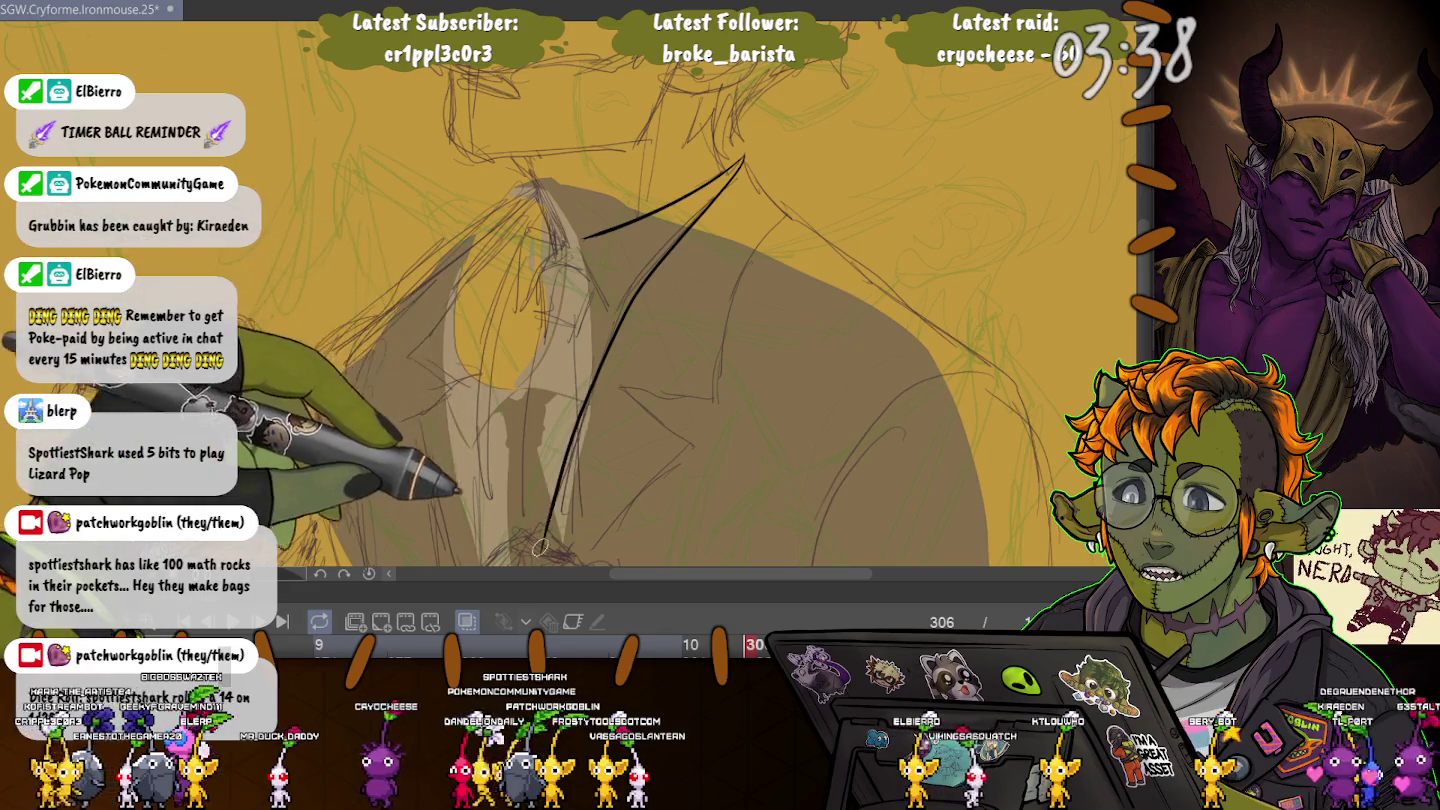
{"action": "left_click_drag", "start_coordinate": [601, 362], "coordinate": [540, 554]}
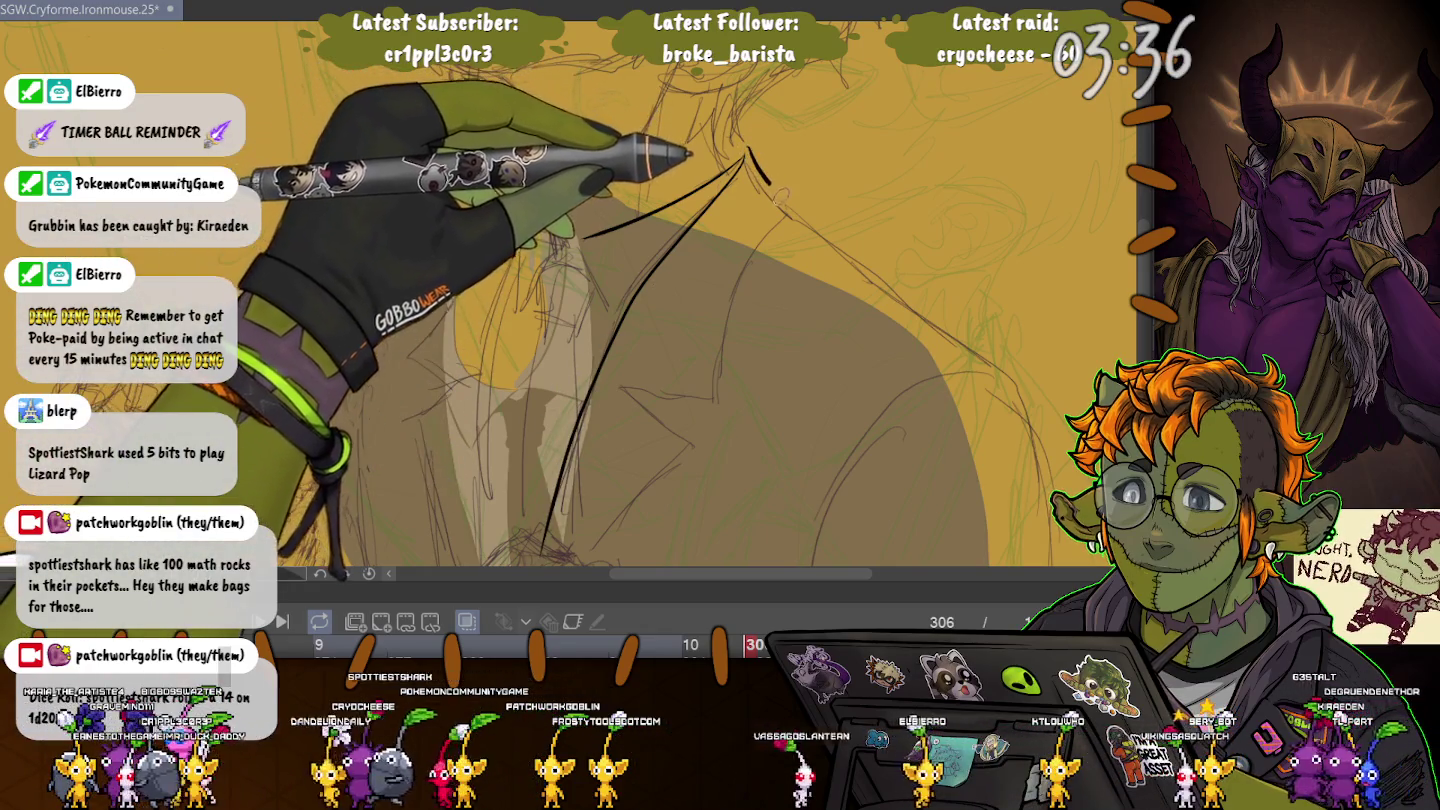
{"action": "left_click_drag", "start_coordinate": [751, 149], "coordinate": [788, 208]}
{"action": "key", "text": "ctrl+z"}
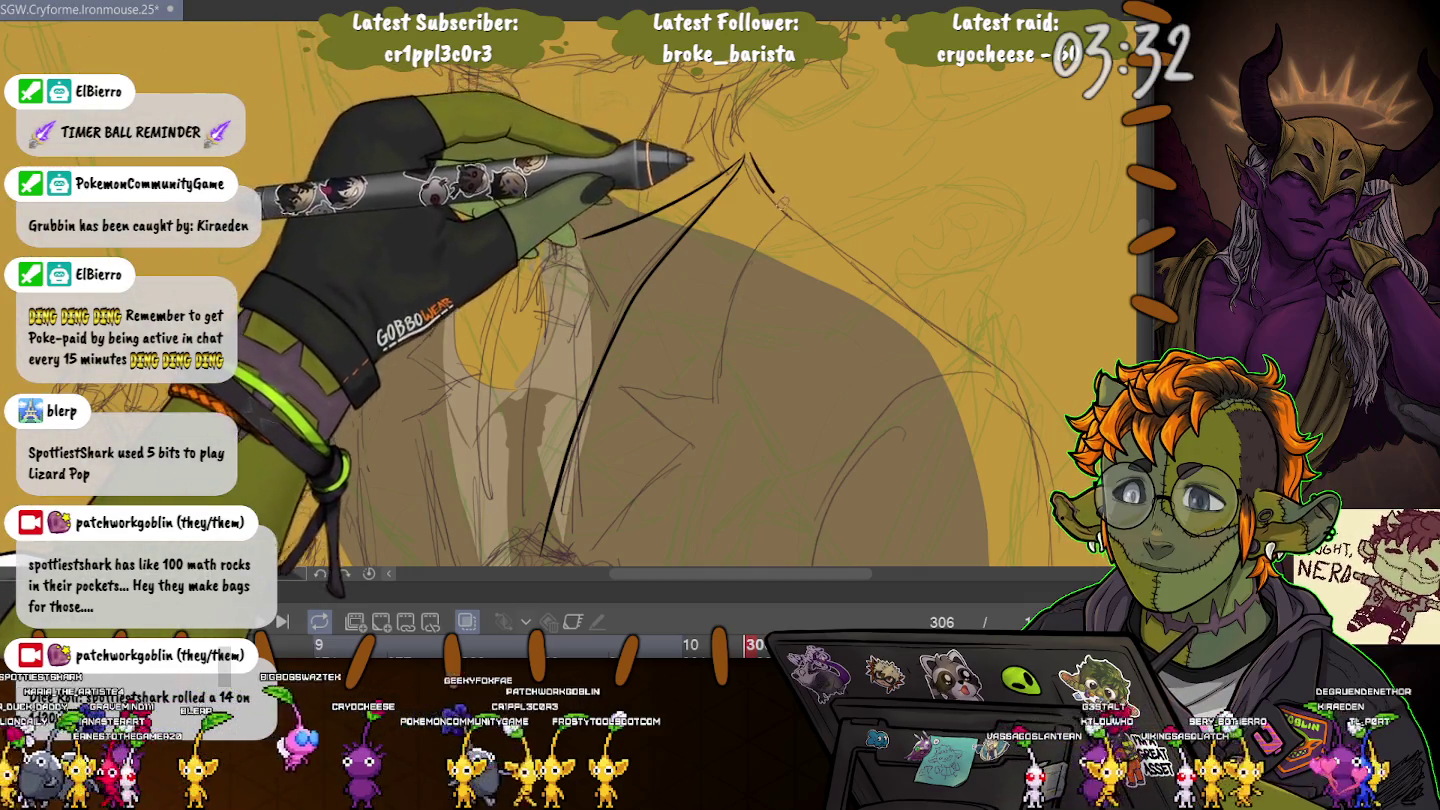
{"action": "left_click_drag", "start_coordinate": [750, 152], "coordinate": [787, 212]}
{"action": "key", "text": "ctrl+z"}
{"action": "key", "text": "ctrl+z"}
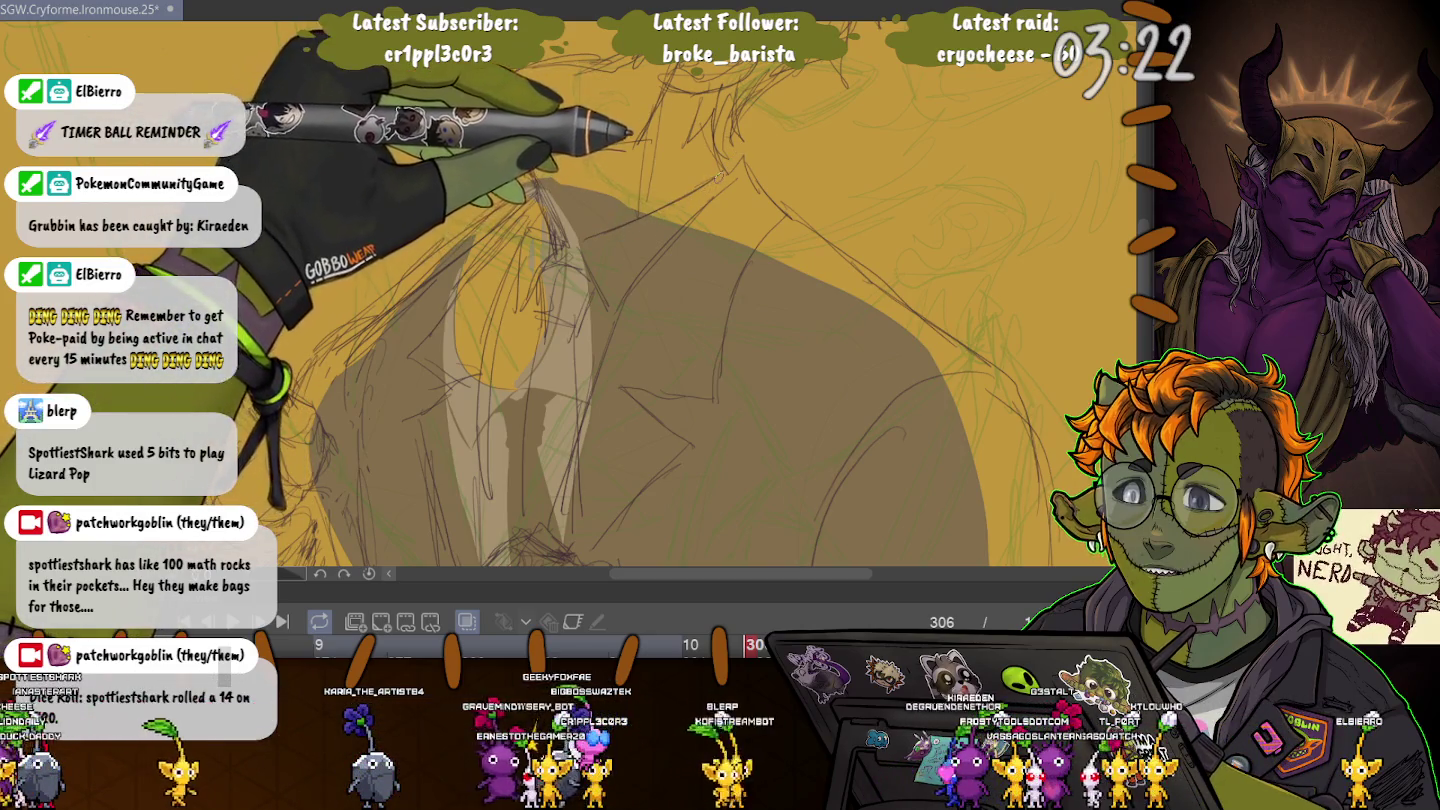
- Redraw the curved left collar line, long lapel line, and right collar fold in black
{"action": "left_click_drag", "start_coordinate": [727, 170], "coordinate": [665, 207]}
{"action": "left_click_drag", "start_coordinate": [738, 162], "coordinate": [582, 236]}
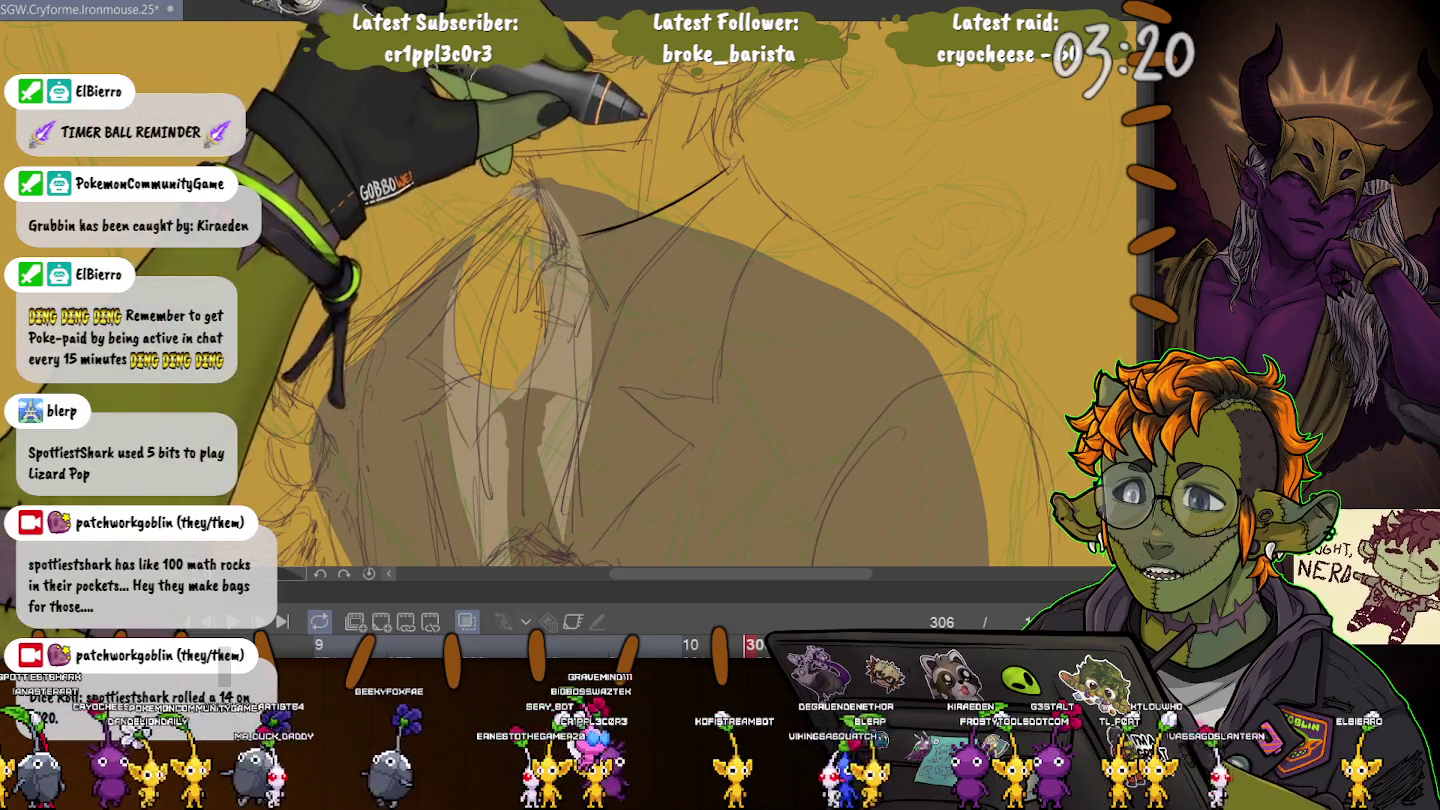
{"action": "left_click_drag", "start_coordinate": [672, 245], "coordinate": [548, 556]}
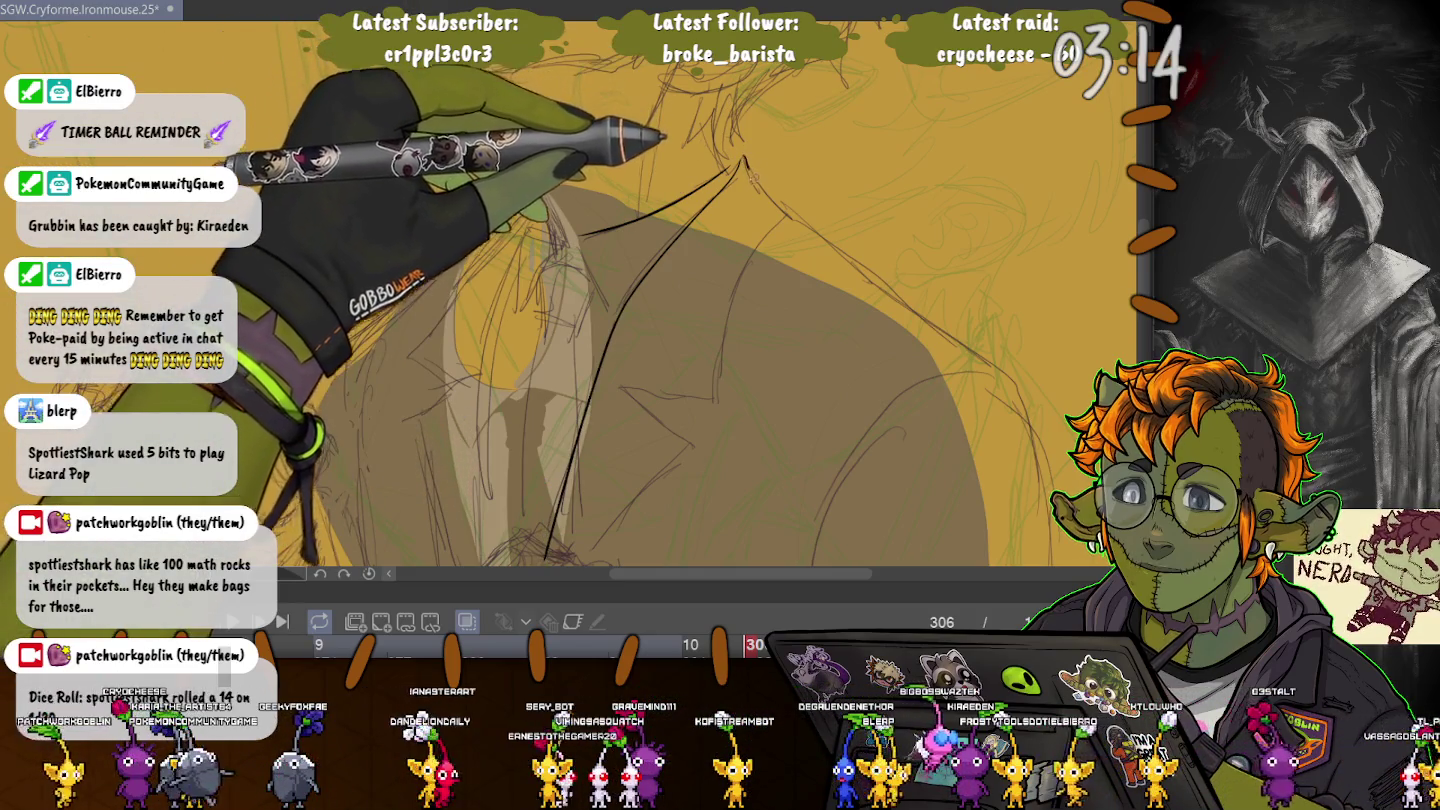
{"action": "left_click_drag", "start_coordinate": [742, 160], "coordinate": [704, 399]}
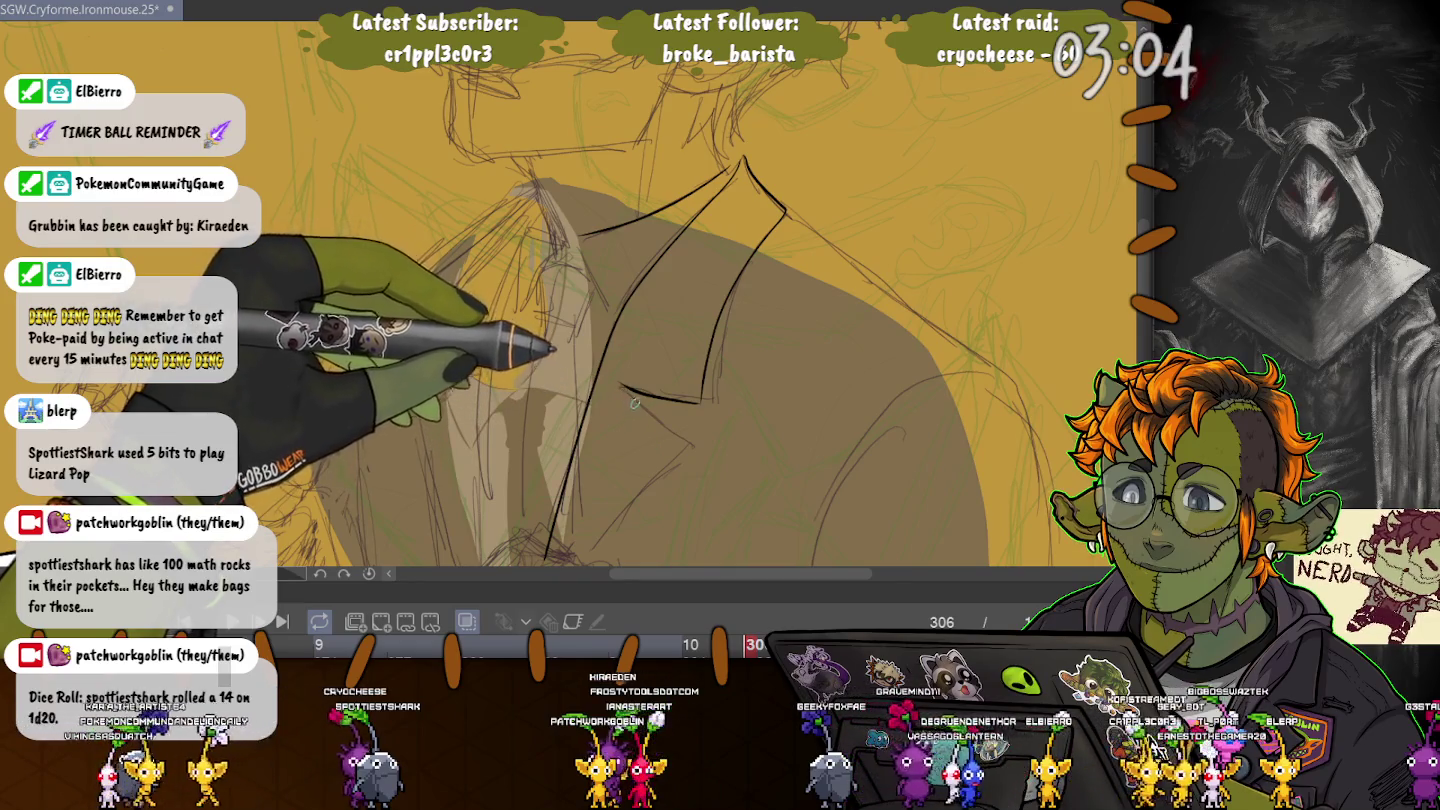
- Reframe the view of the coat and jump back to frame 294
{"action": "mouse_move", "coordinate": [649, 328]}
{"action": "left_mouse_down"}
{"action": "mouse_move", "coordinate": [766, 239]}
{"action": "mouse_move", "coordinate": [689, 330]}
{"action": "left_mouse_up"}
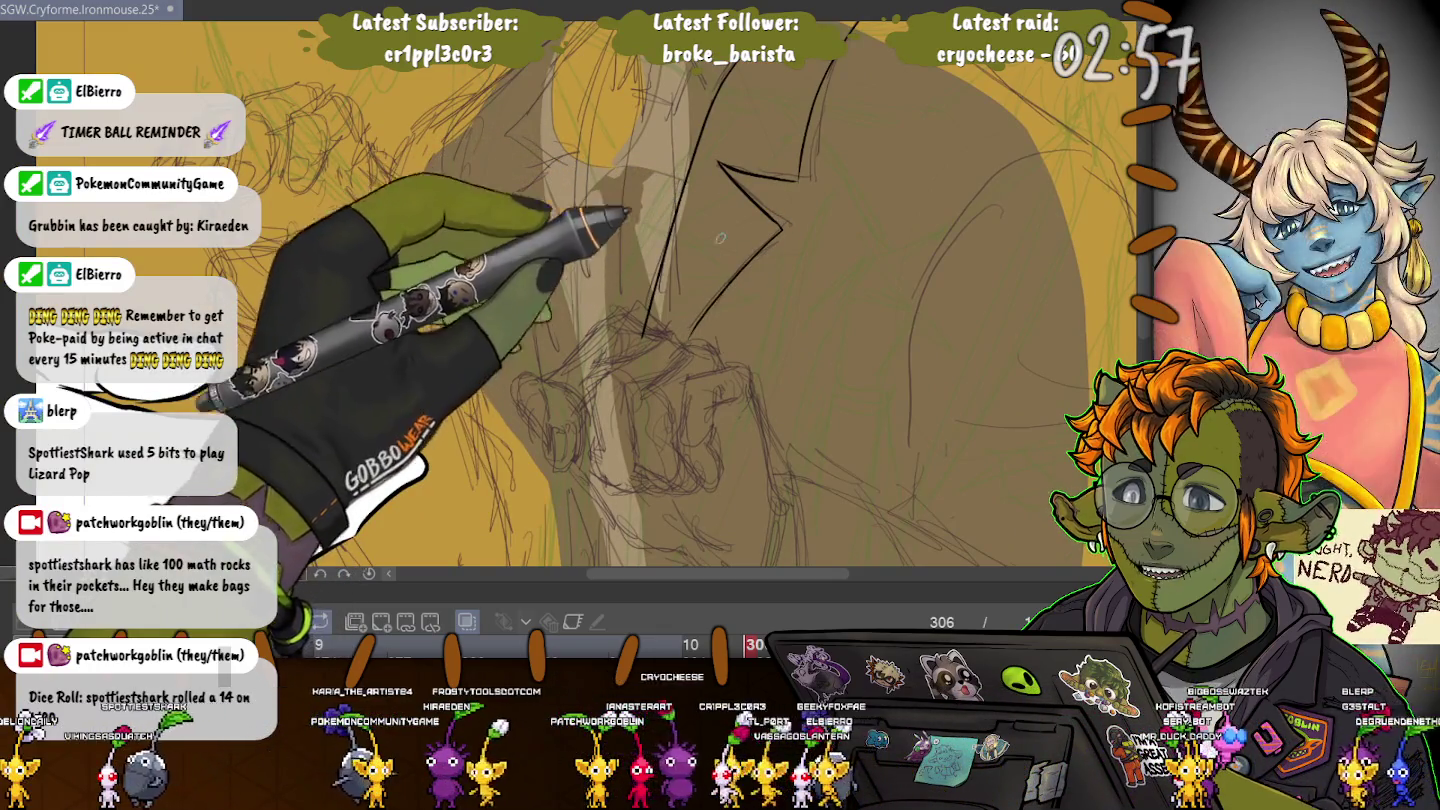
{"action": "left_click_drag", "start_coordinate": [720, 239], "coordinate": [746, 210]}
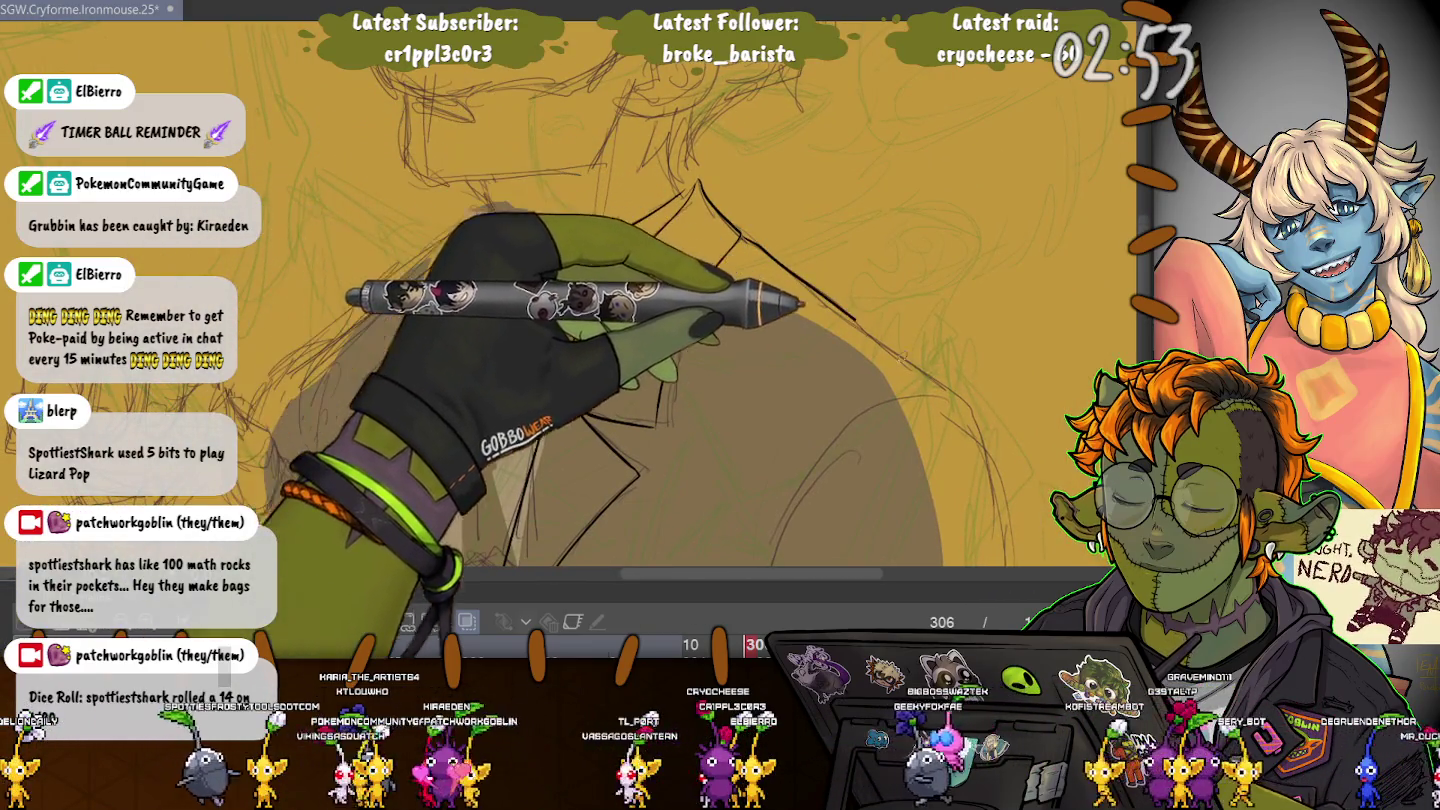
{"action": "scroll", "coordinate": [700, 301], "scroll_direction": "down", "scroll_amount": 3}
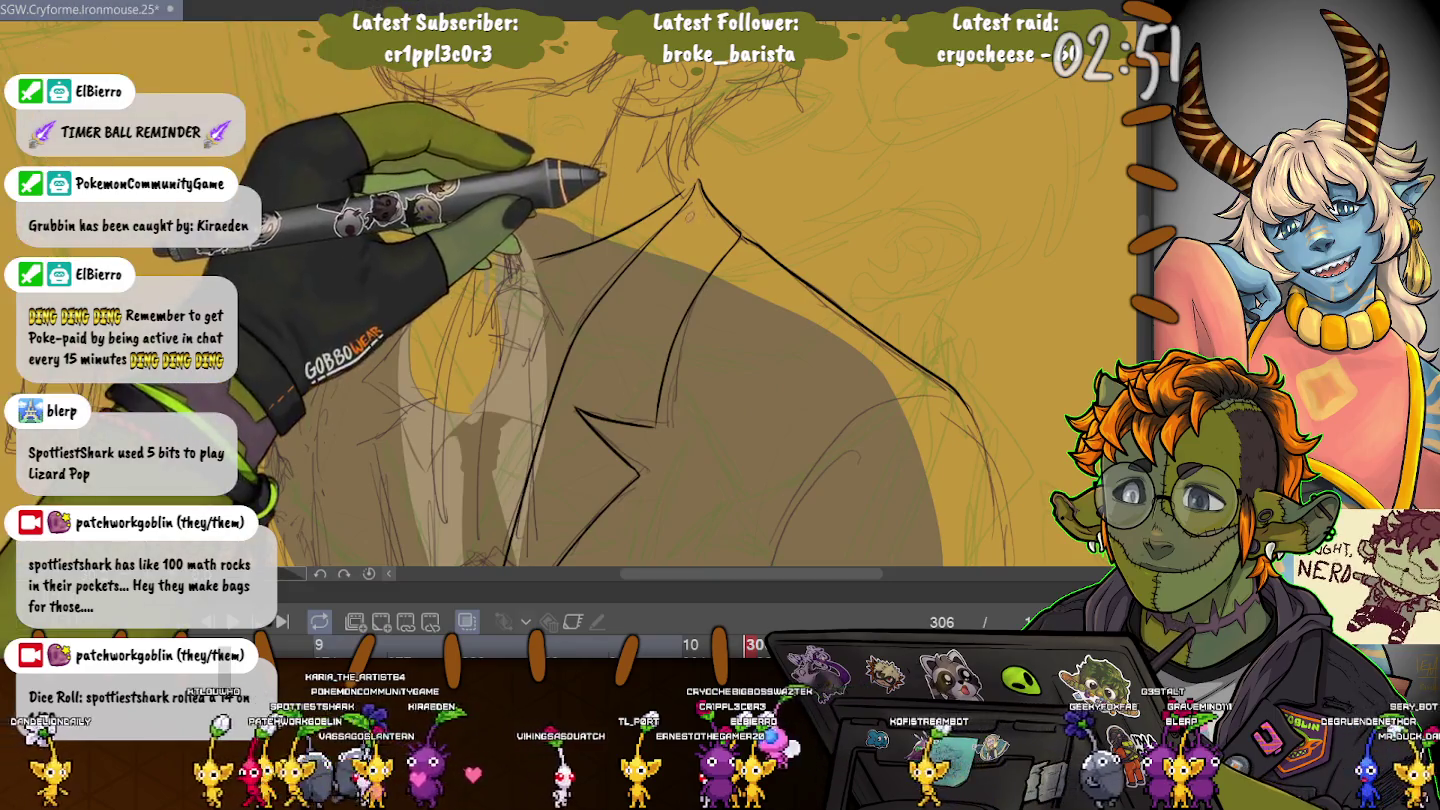
{"action": "scroll", "coordinate": [700, 221], "scroll_direction": "up", "scroll_amount": 4}
{"action": "scroll", "coordinate": [710, 228], "scroll_direction": "up", "scroll_amount": 2}
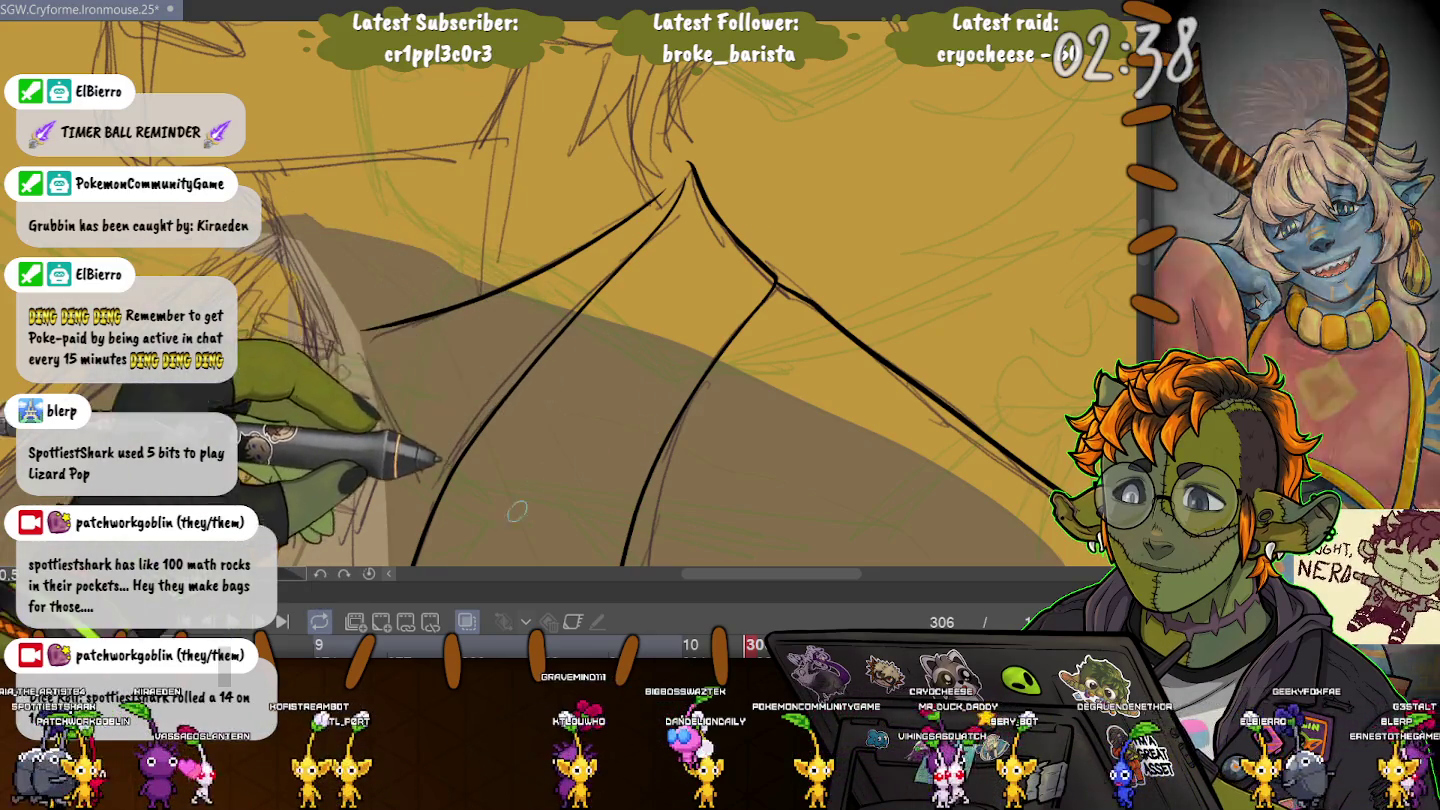
{"action": "left_click", "coordinate": [610, 644]}
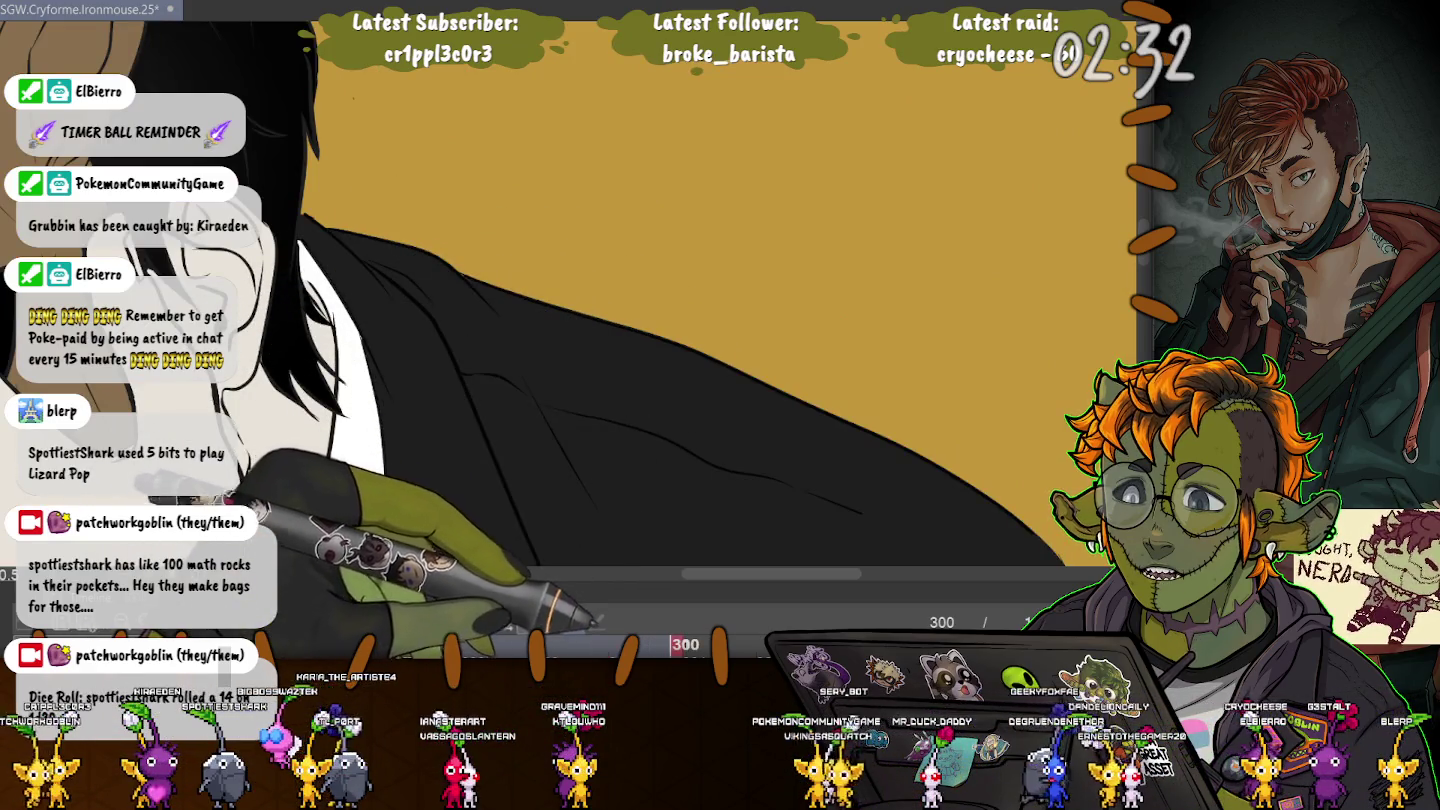
- Step forward through frame 303 to frame 307 and enlarge the timeline
{"action": "left_click", "coordinate": [718, 644]}
{"action": "left_click", "coordinate": [760, 643]}
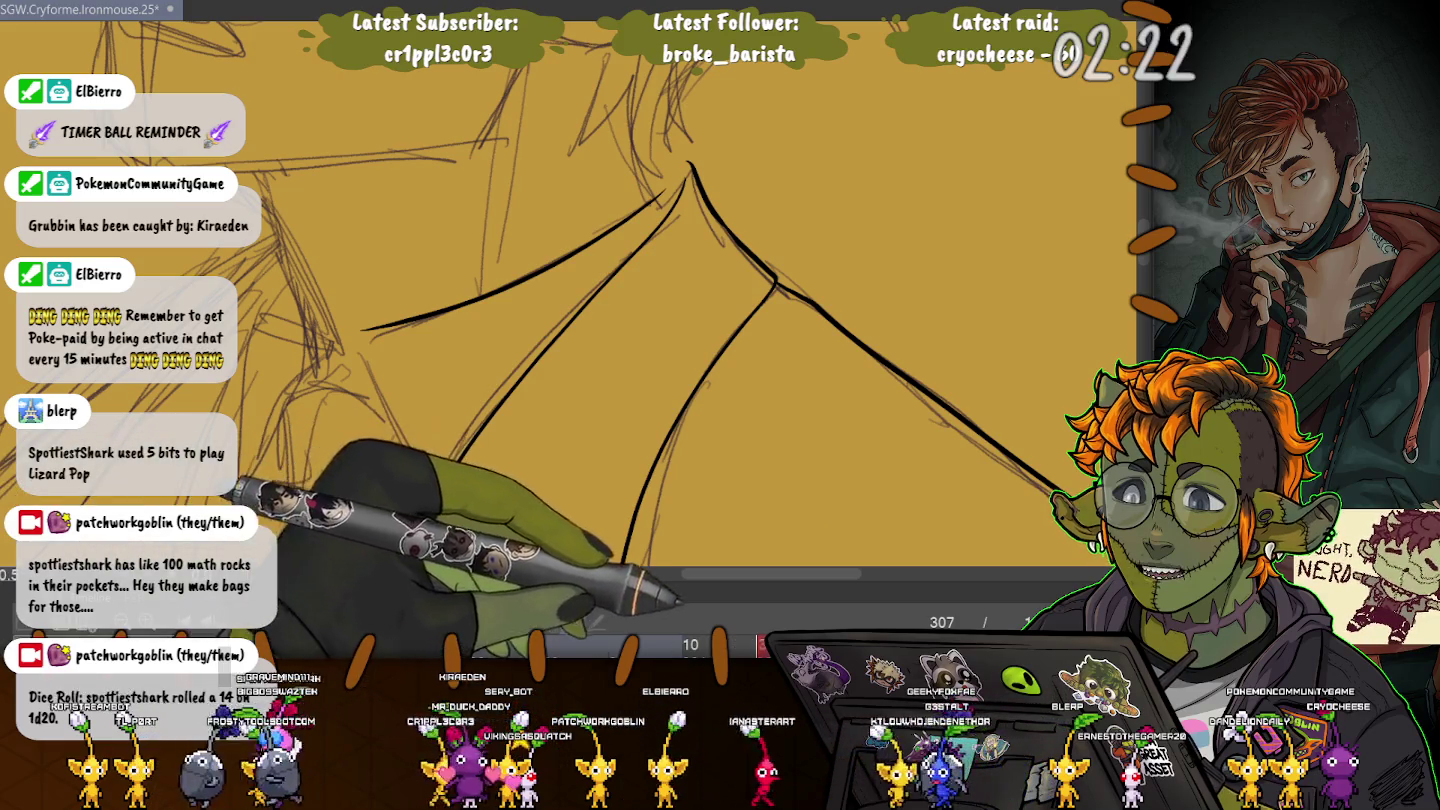
{"action": "left_click_drag", "start_coordinate": [655, 580], "coordinate": [679, 62]}
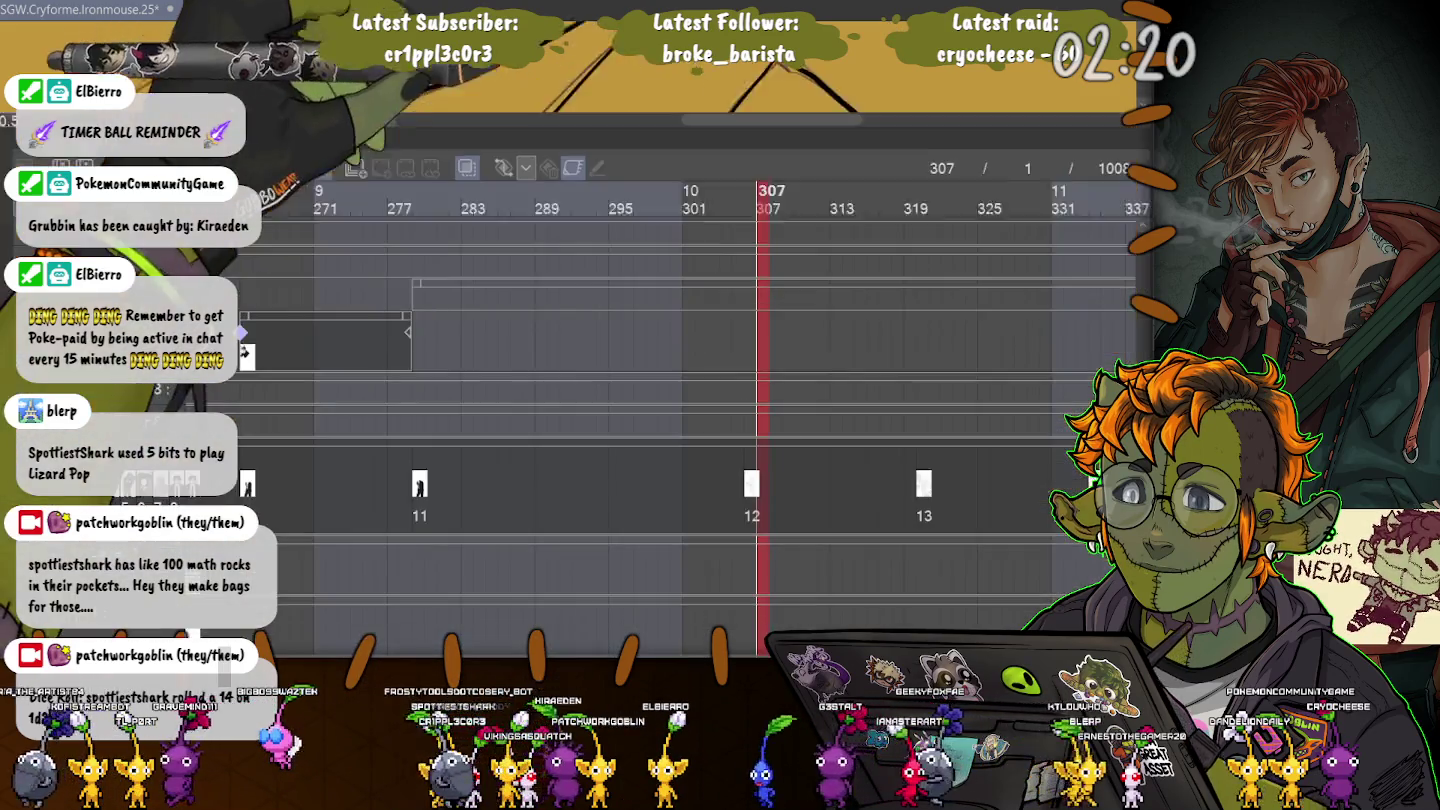
- Delete drawing cell 12 at frame 307 and shrink the timeline back
{"action": "key", "text": "Delete"}
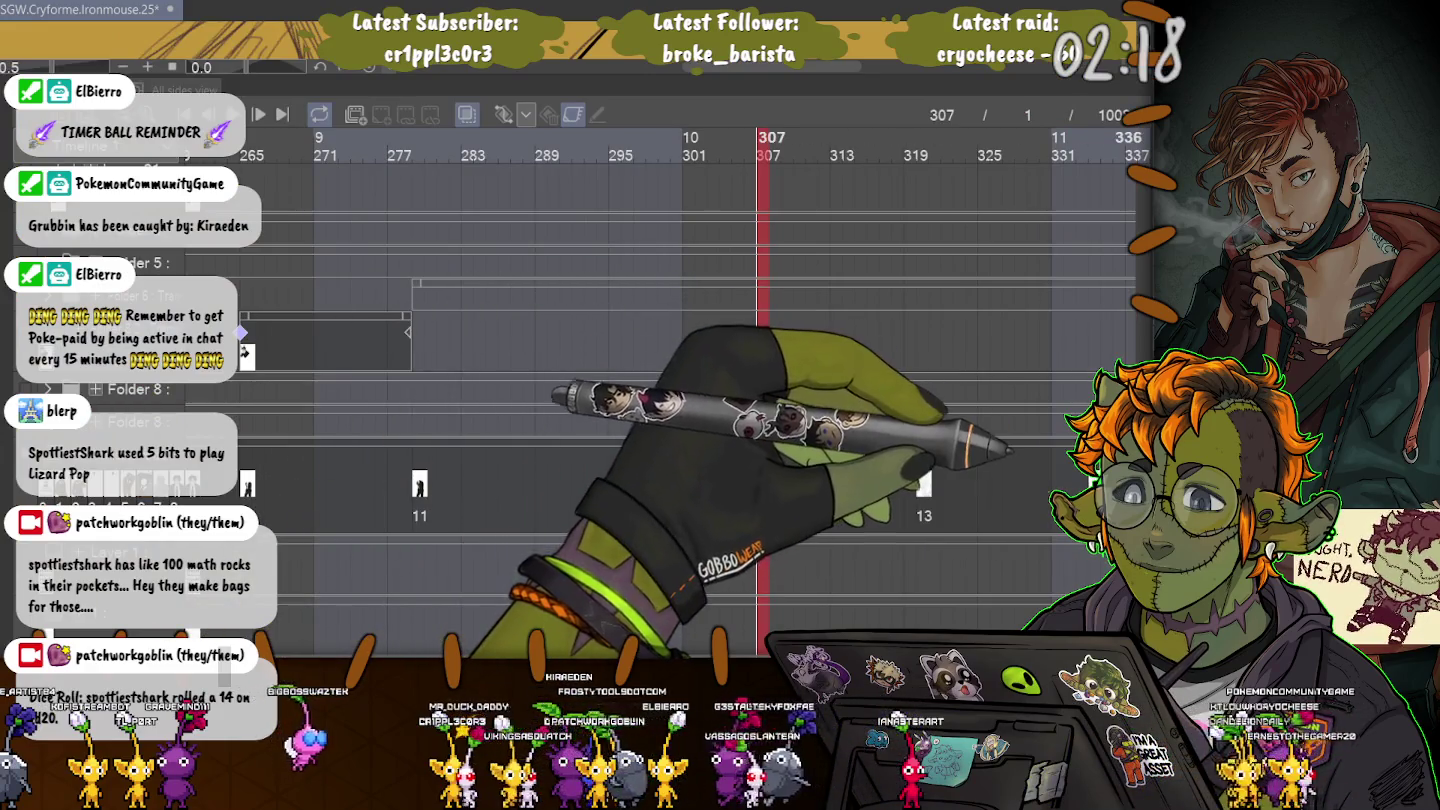
{"action": "scroll", "coordinate": [690, 400], "scroll_direction": "down", "scroll_amount": 2}
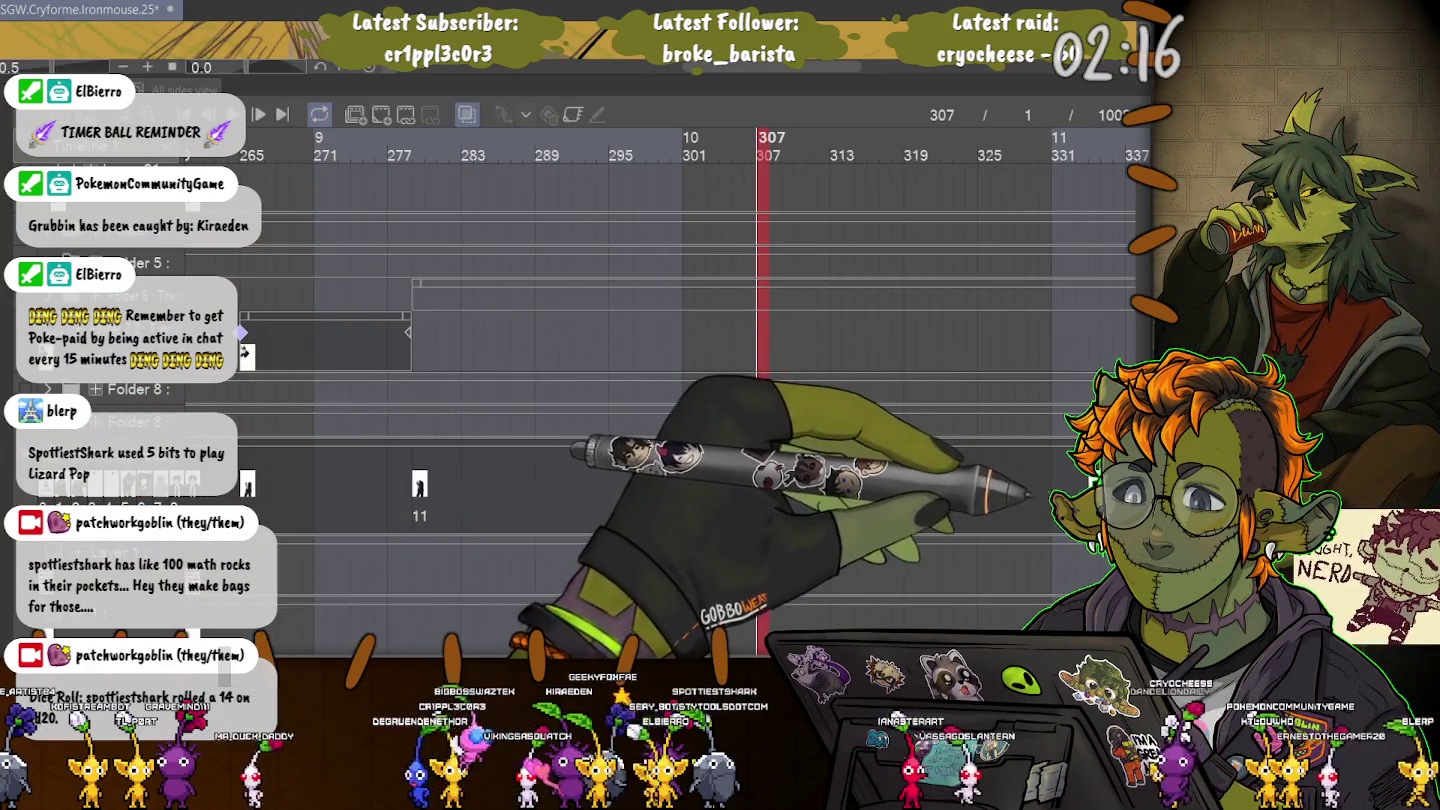
{"action": "scroll", "coordinate": [690, 401], "scroll_direction": "down", "scroll_amount": 3}
{"action": "left_click_drag", "start_coordinate": [678, 62], "coordinate": [679, 571]}
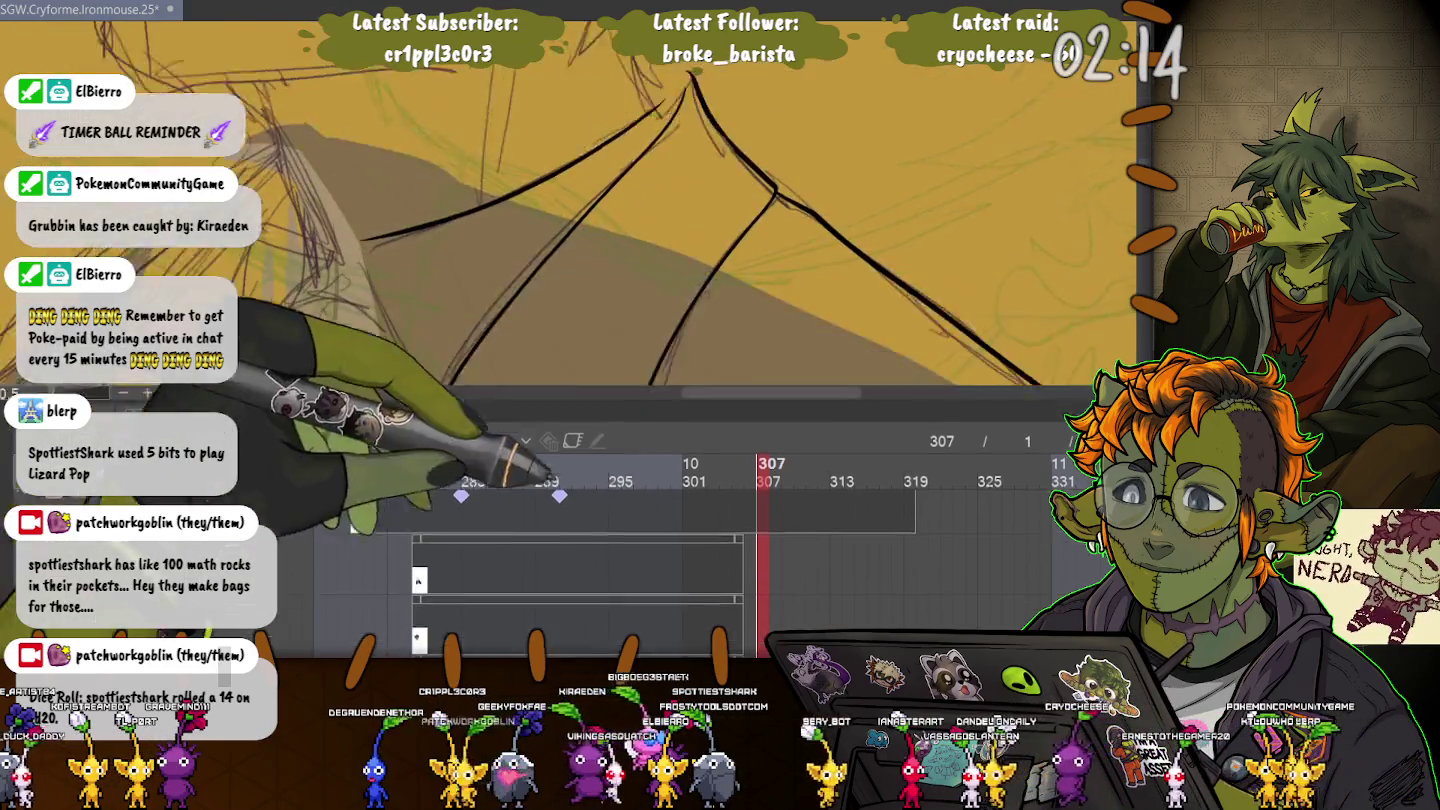
{"action": "scroll", "coordinate": [538, 509], "scroll_direction": "up", "scroll_amount": 3}
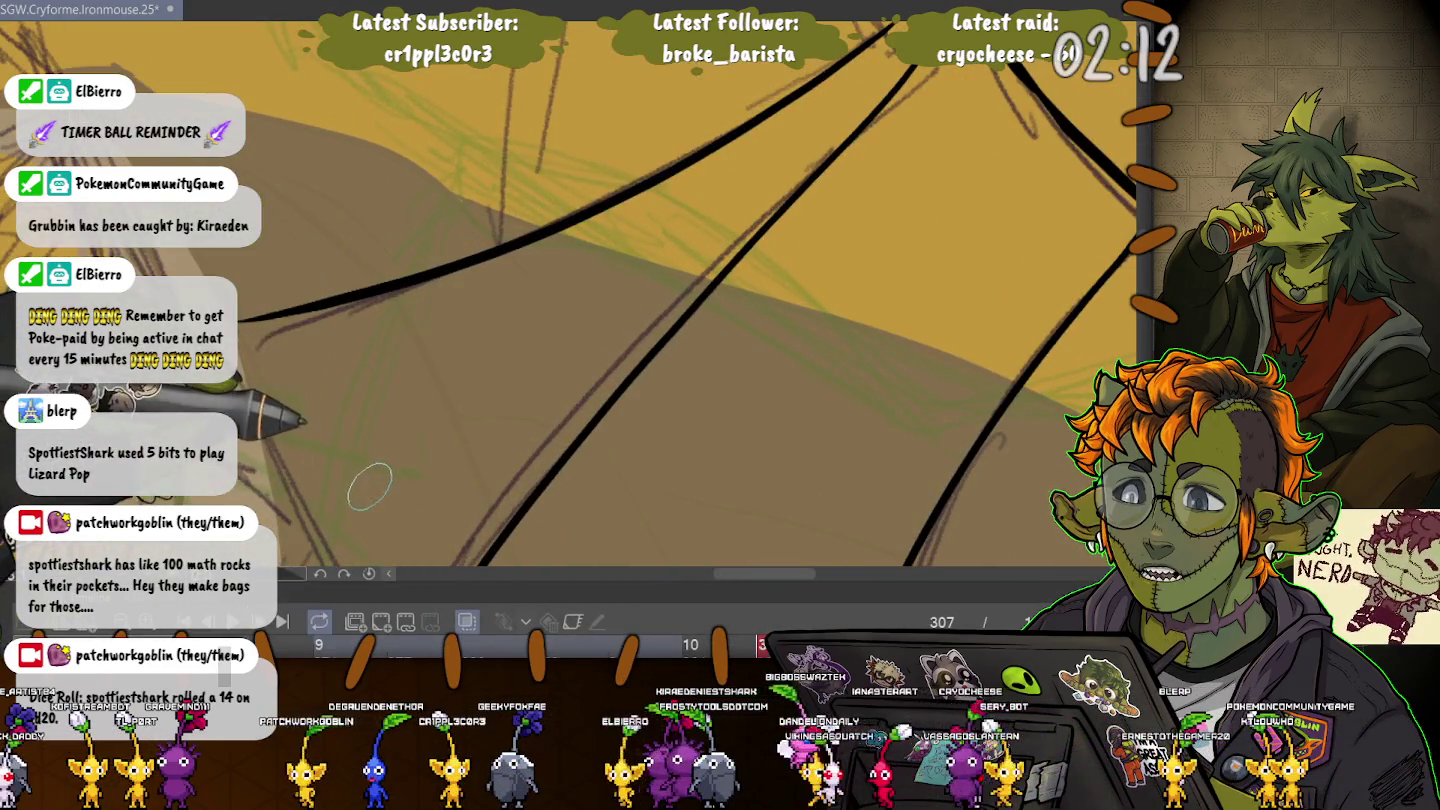
{"action": "scroll", "coordinate": [378, 482], "scroll_direction": "down", "scroll_amount": 3}
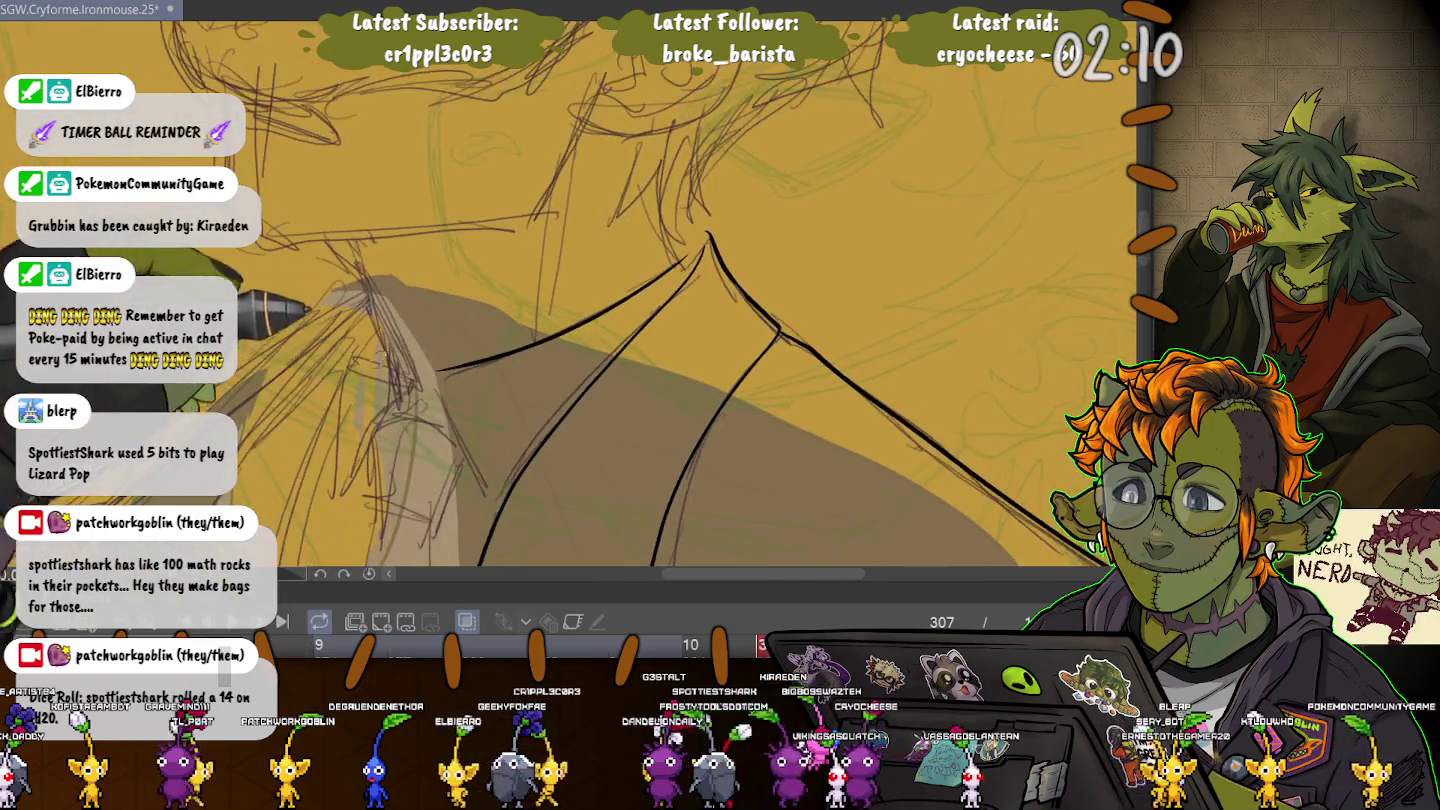
{"action": "scroll", "coordinate": [378, 481], "scroll_direction": "down", "scroll_amount": 2}
{"action": "left_click_drag", "start_coordinate": [540, 401], "coordinate": [634, 250]}
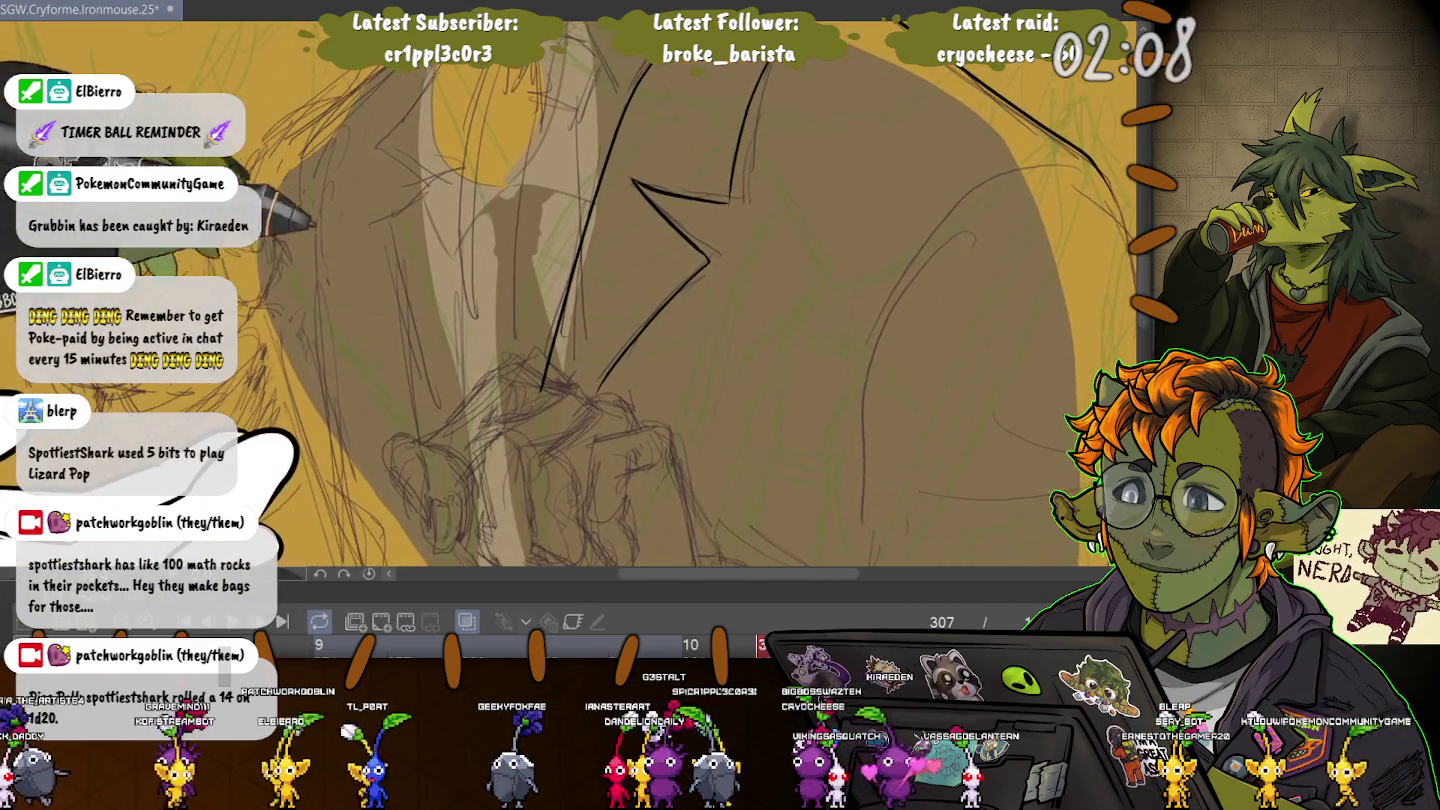
{"action": "left_click_drag", "start_coordinate": [540, 300], "coordinate": [635, 509]}
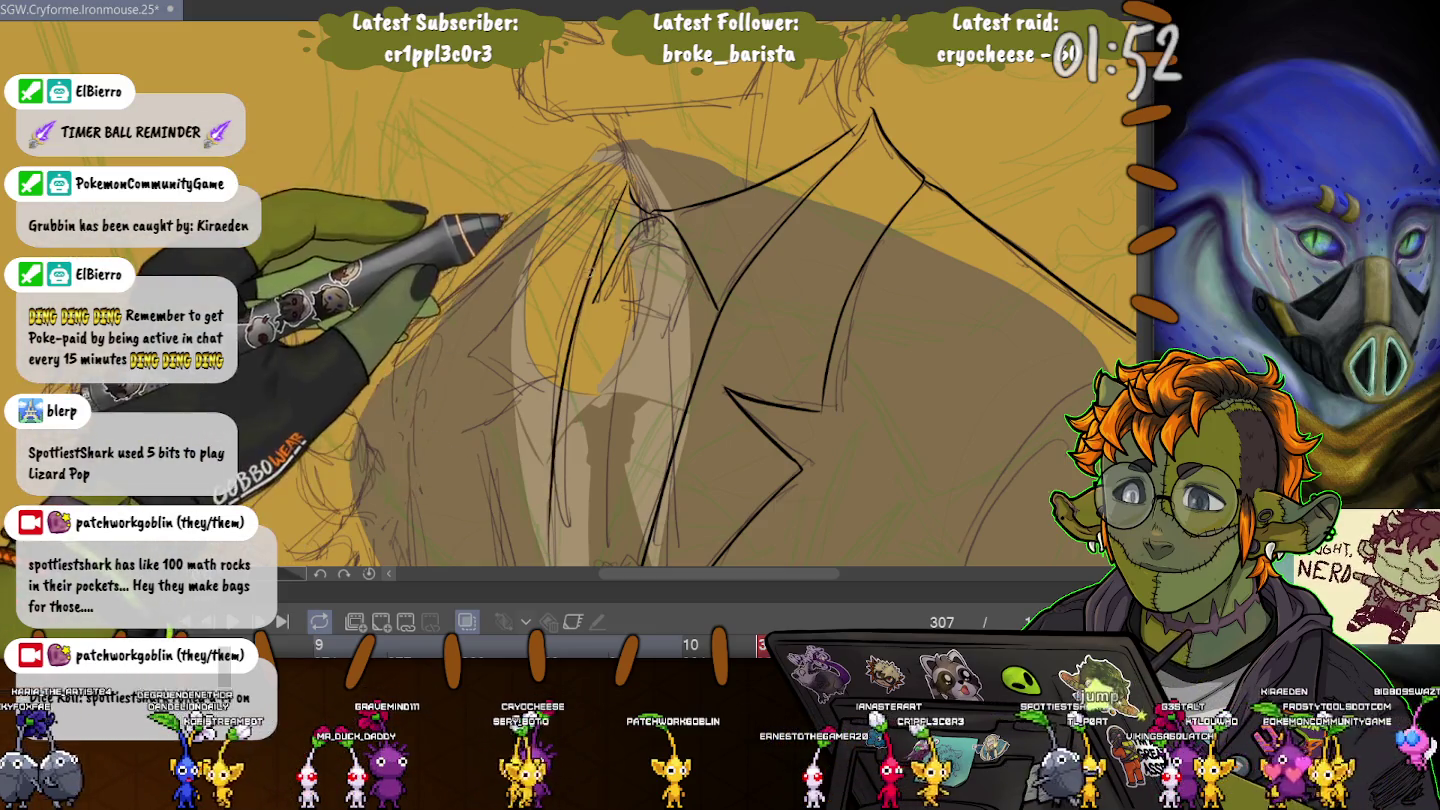
{"action": "key", "text": "ctrl+minus"}
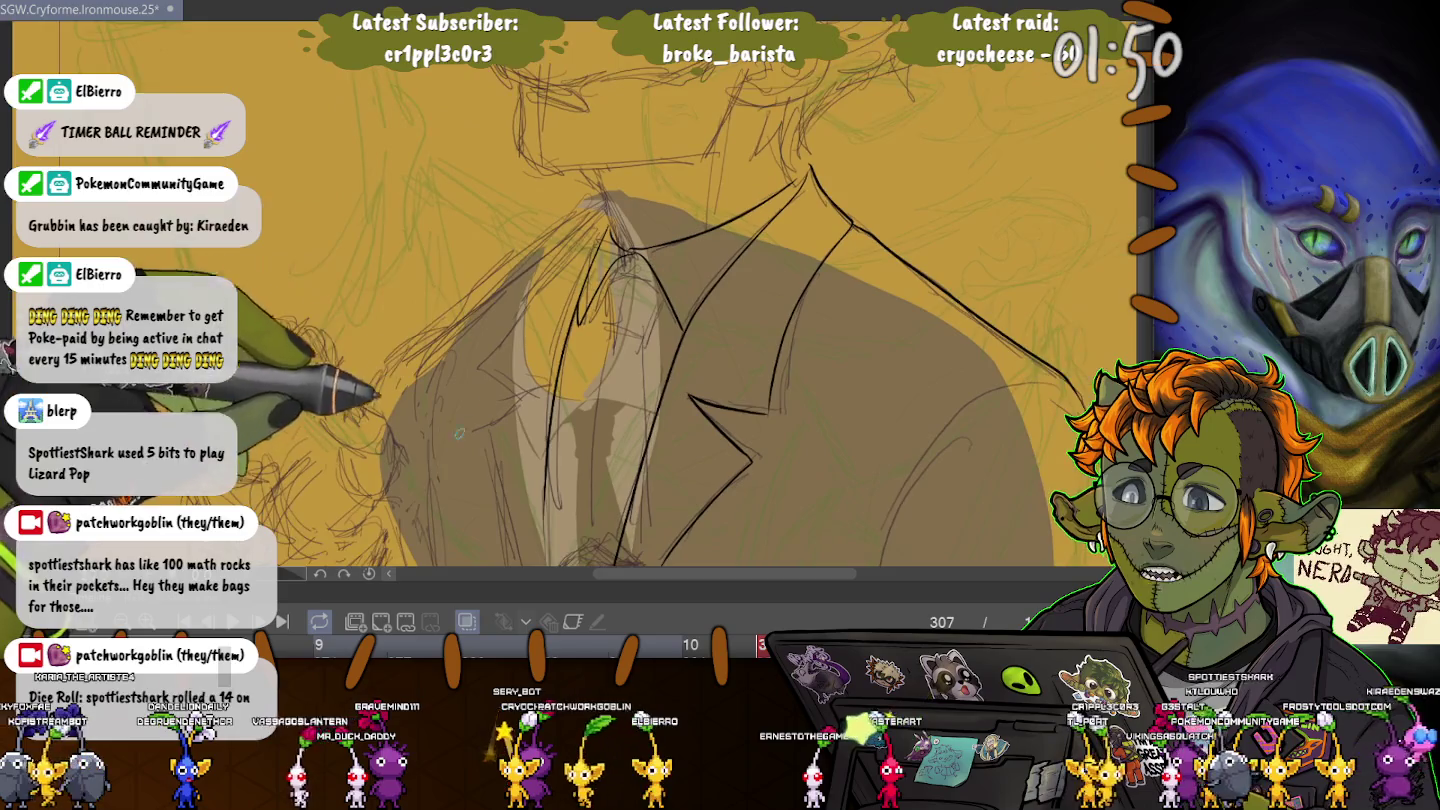
{"action": "key", "text": "ctrl+minus"}
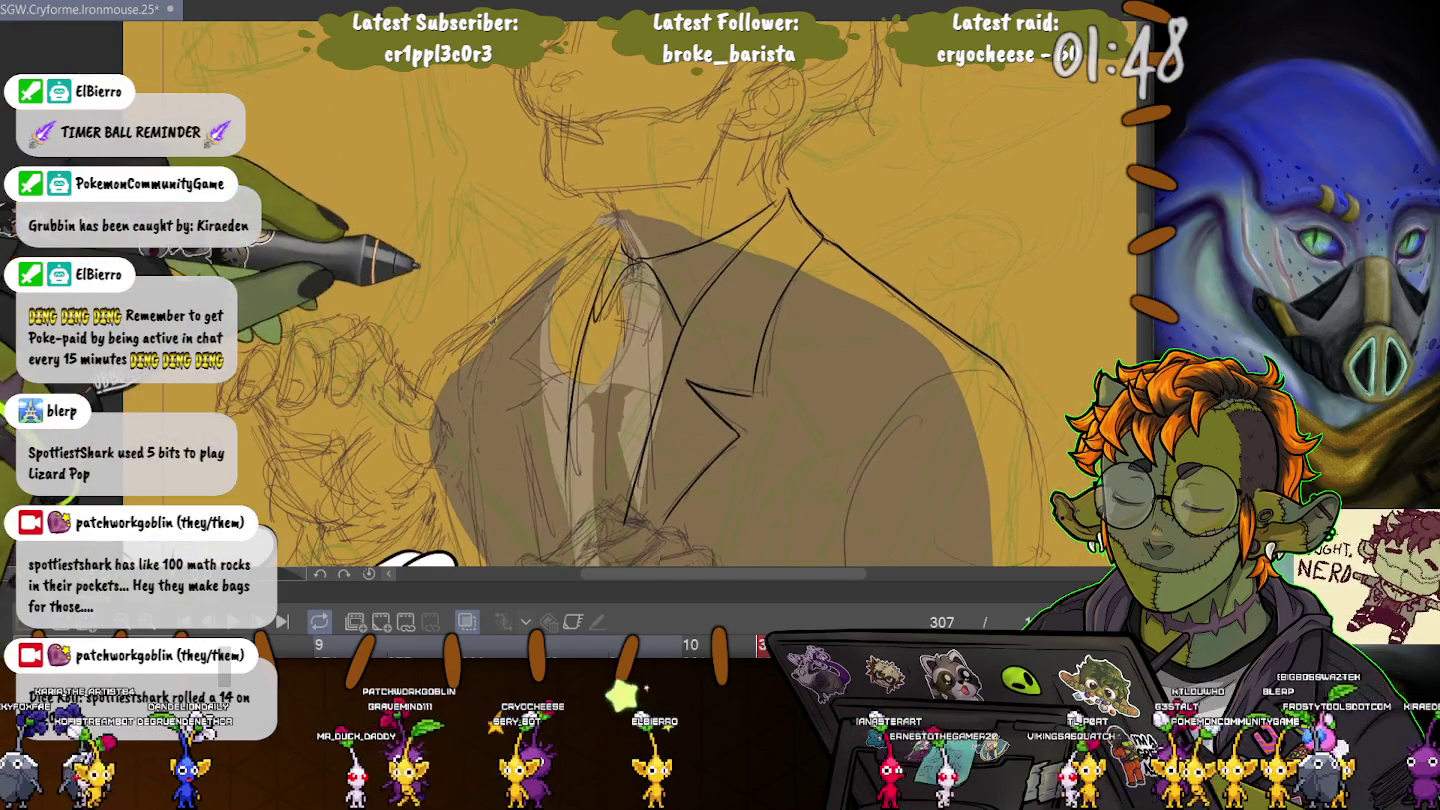
{"action": "scroll", "coordinate": [620, 301], "scroll_direction": "down", "scroll_amount": 3}
{"action": "scroll", "coordinate": [620, 301], "scroll_direction": "down", "scroll_amount": 3}
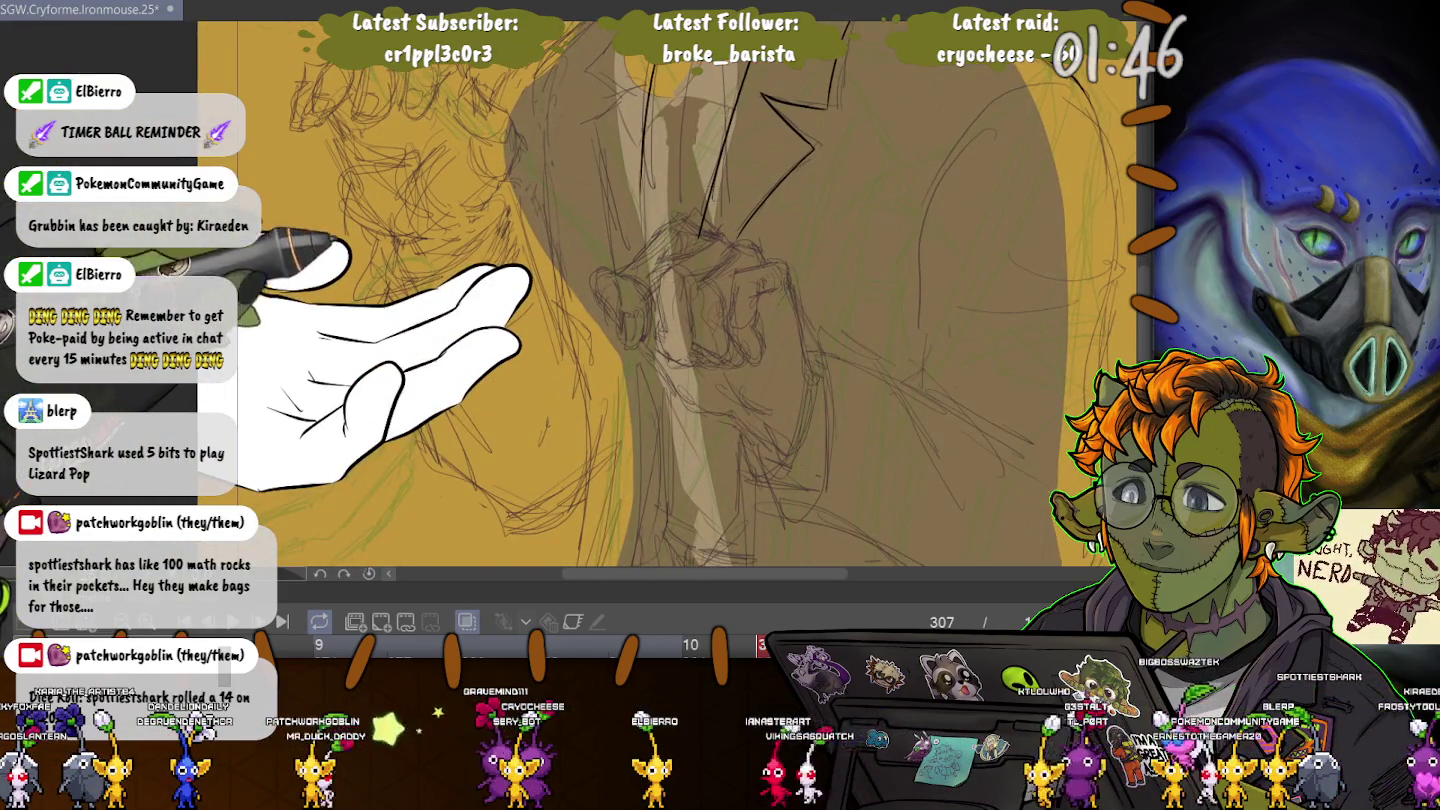
{"action": "scroll", "coordinate": [620, 300], "scroll_direction": "up", "scroll_amount": 2}
{"action": "scroll", "coordinate": [620, 300], "scroll_direction": "up", "scroll_amount": 2}
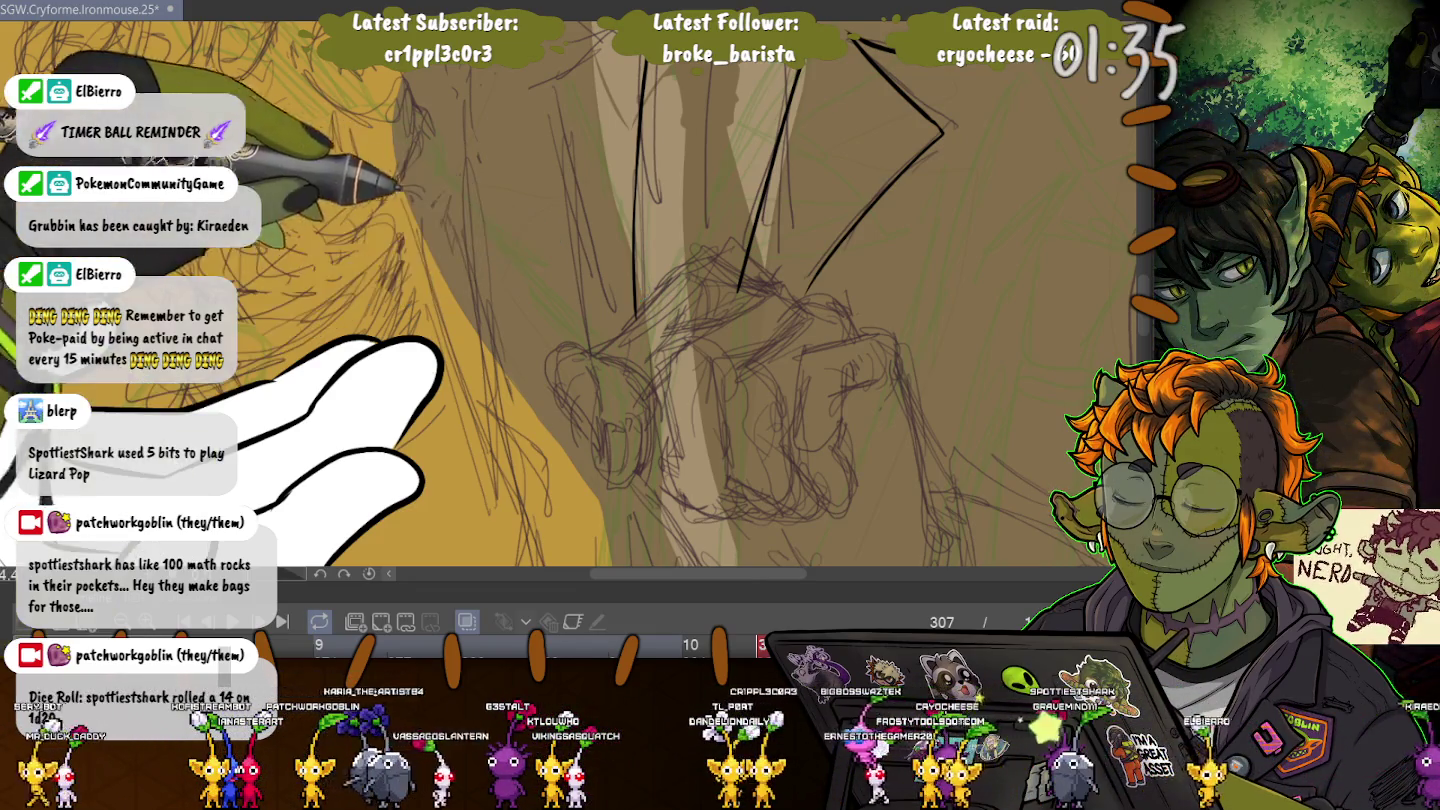
- Frame the jacket lapel up close and ink a short stroke on it
{"action": "scroll", "coordinate": [643, 292], "scroll_direction": "up", "scroll_amount": 3}
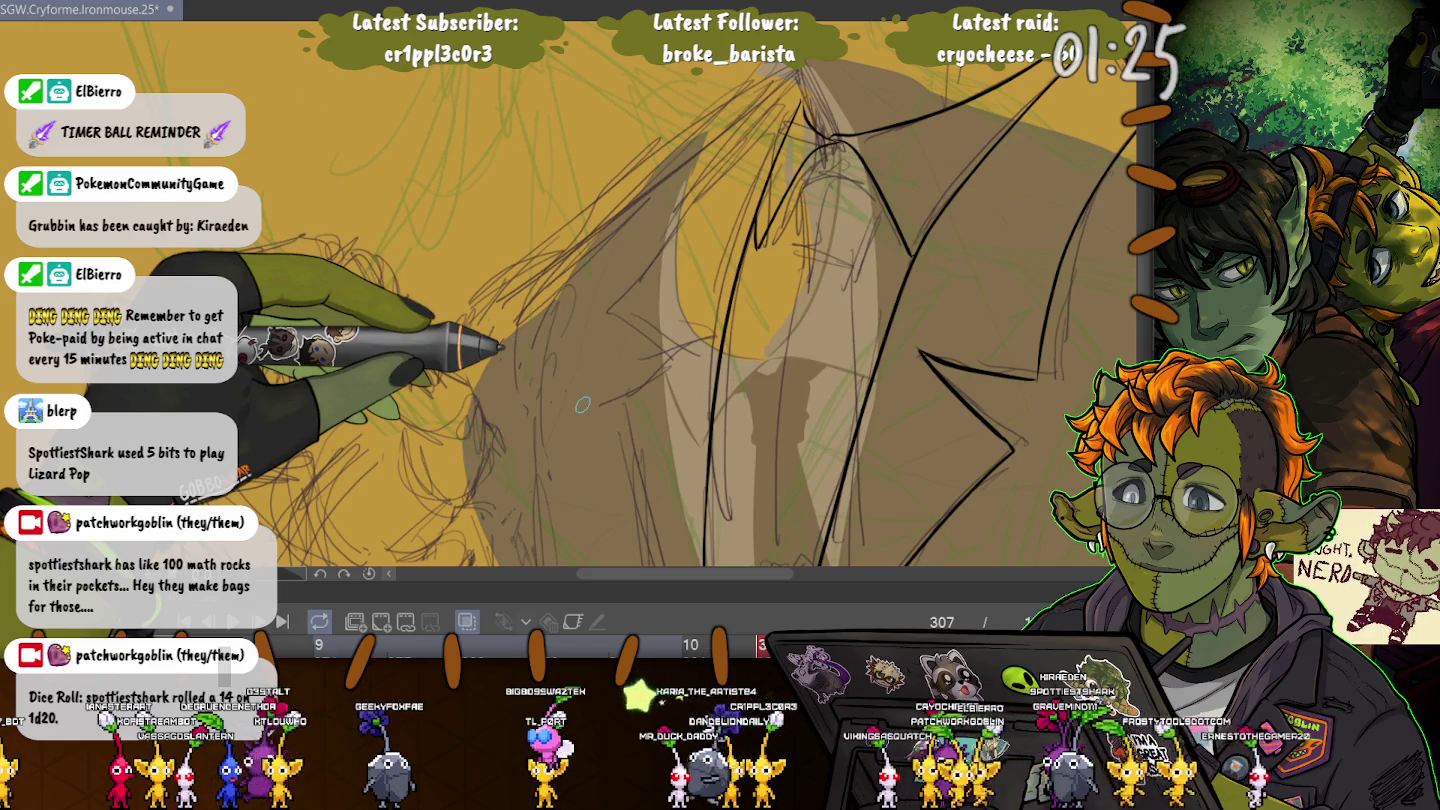
{"action": "left_click_drag", "start_coordinate": [582, 404], "coordinate": [700, 300]}
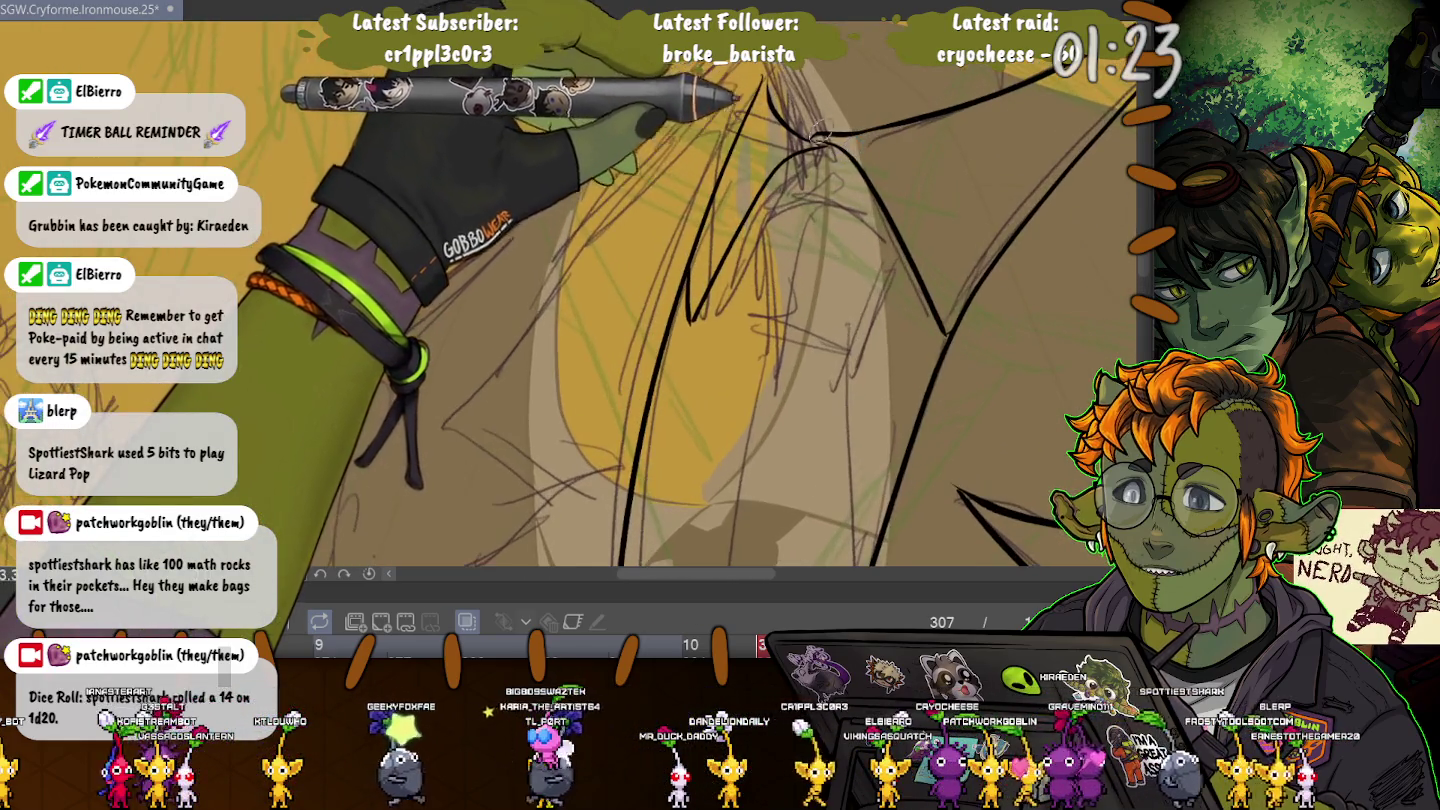
{"action": "left_click_drag", "start_coordinate": [820, 133], "coordinate": [885, 216]}
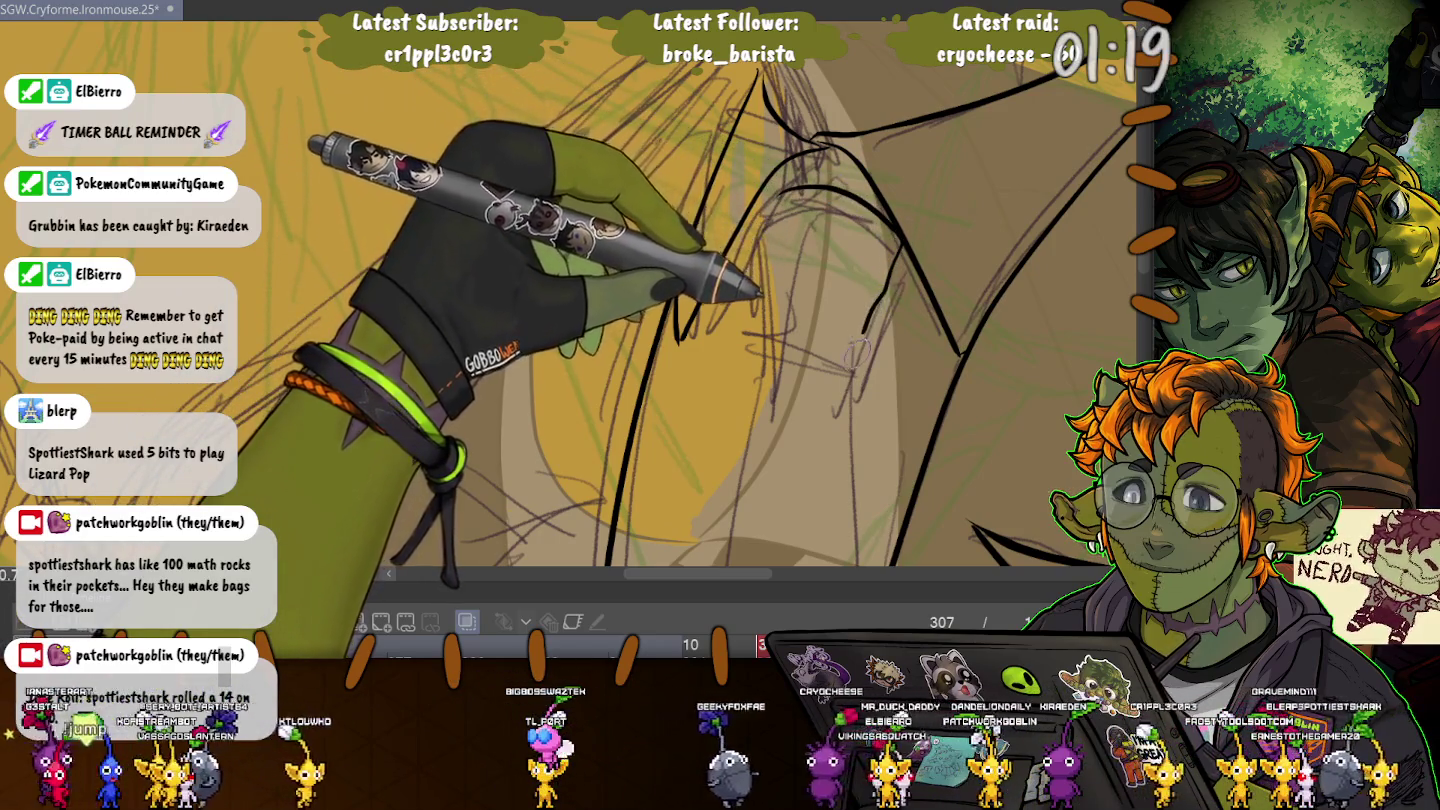
{"action": "left_click_drag", "start_coordinate": [855, 352], "coordinate": [624, 166]}
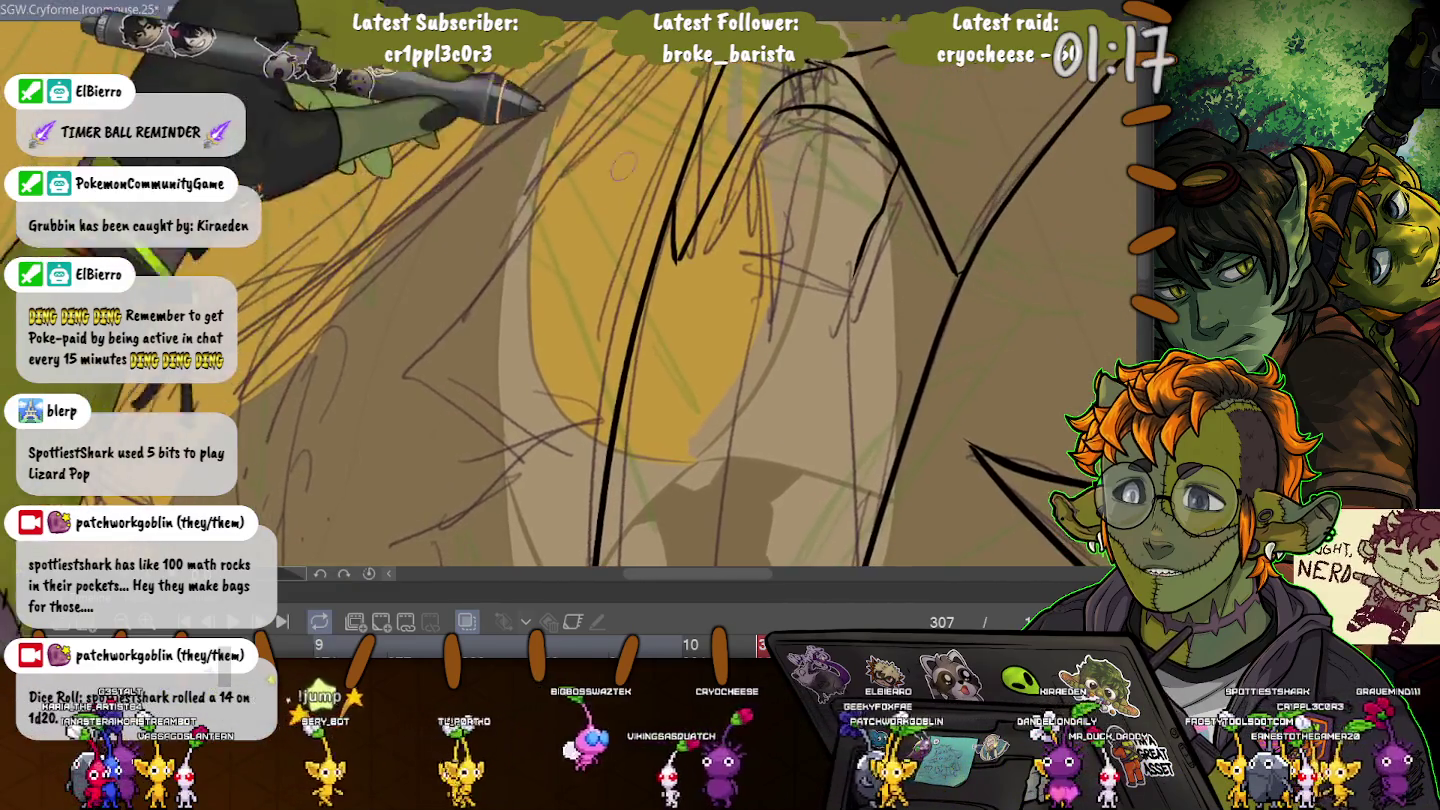
{"action": "left_click_drag", "start_coordinate": [851, 267], "coordinate": [768, 271]}
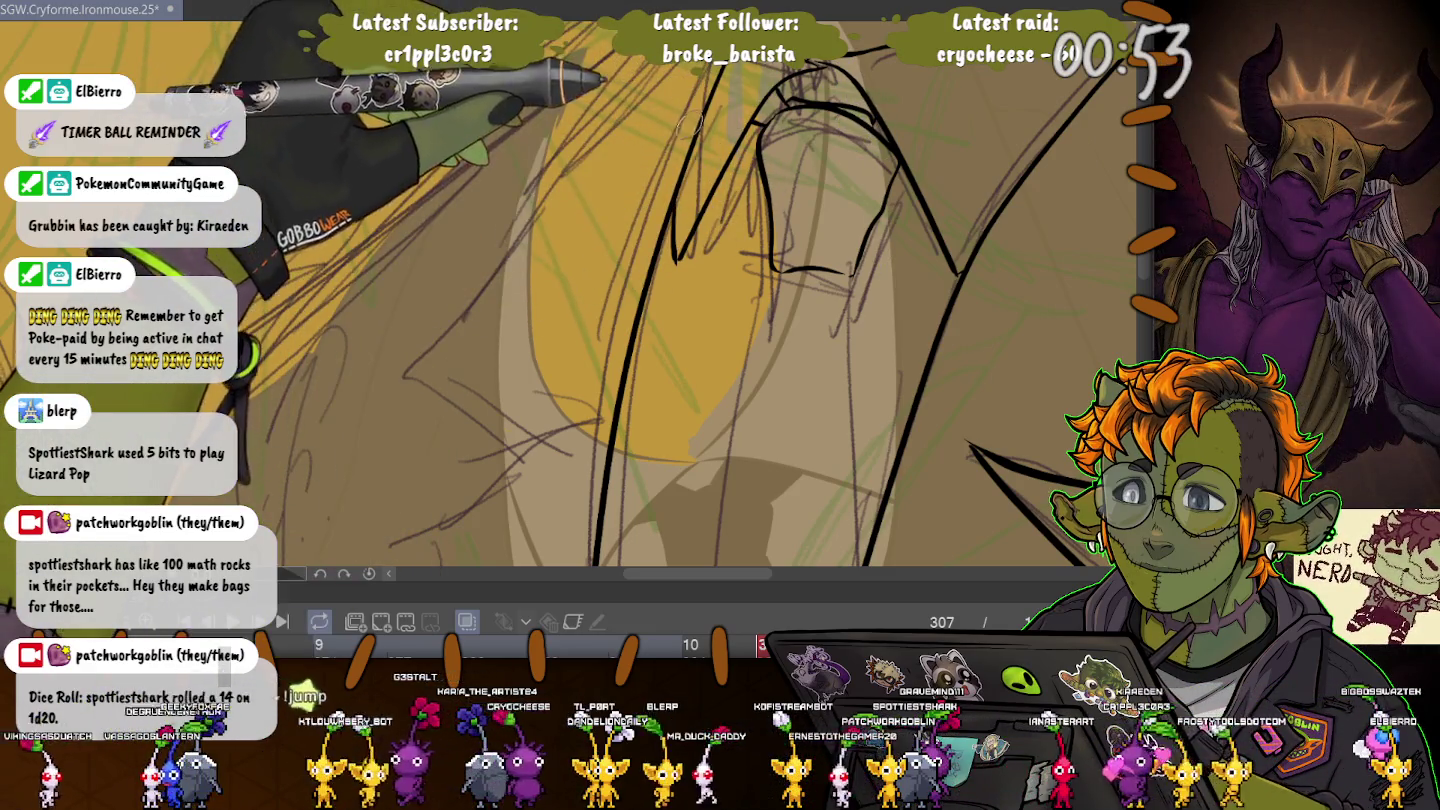
- Ink a vertical black line along the jacket lapel's front edge
{"action": "scroll", "coordinate": [699, 301], "scroll_direction": "down", "scroll_amount": 5}
{"action": "scroll", "coordinate": [790, 221], "scroll_direction": "up", "scroll_amount": 2}
{"action": "scroll", "coordinate": [790, 221], "scroll_direction": "up", "scroll_amount": 2}
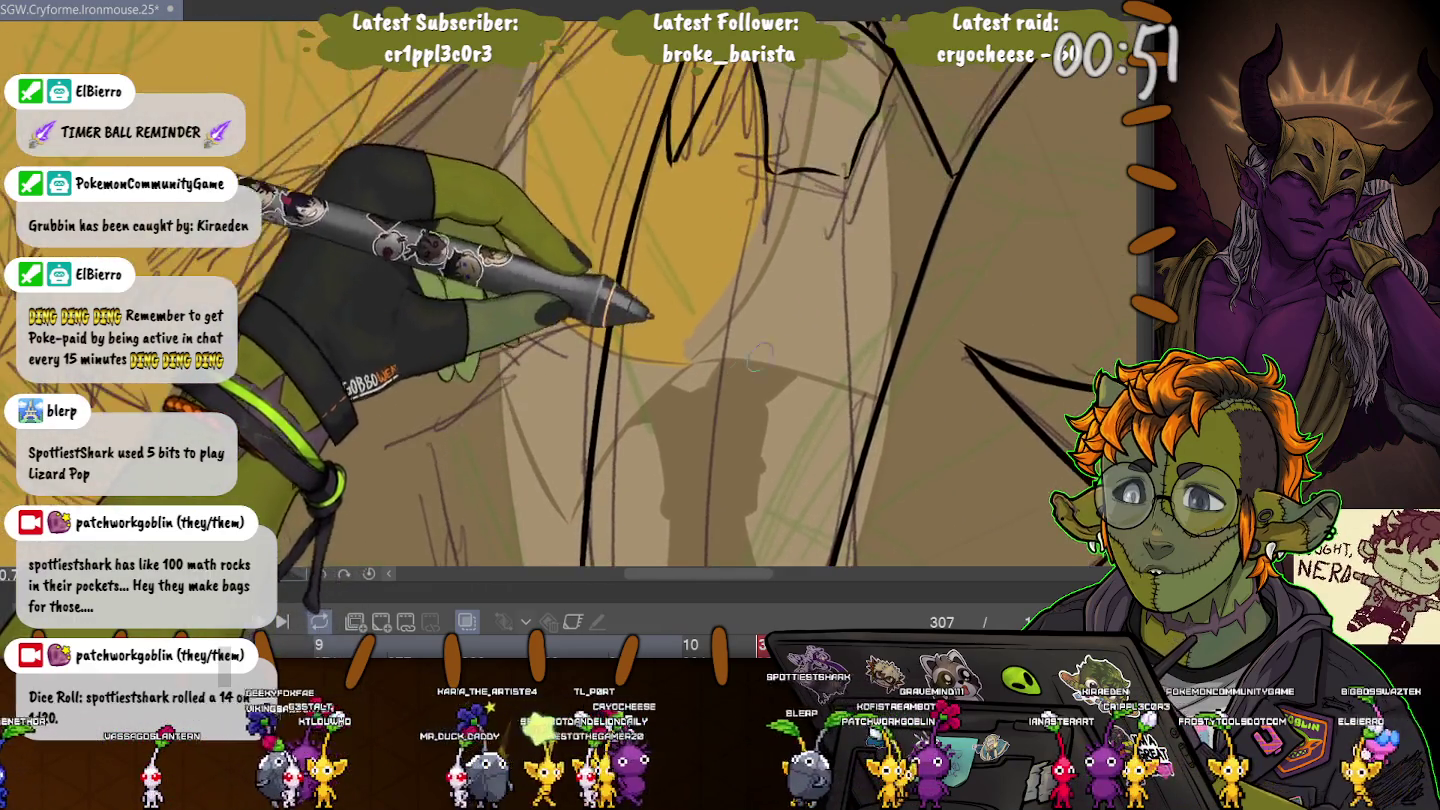
{"action": "left_click_drag", "start_coordinate": [846, 177], "coordinate": [841, 311]}
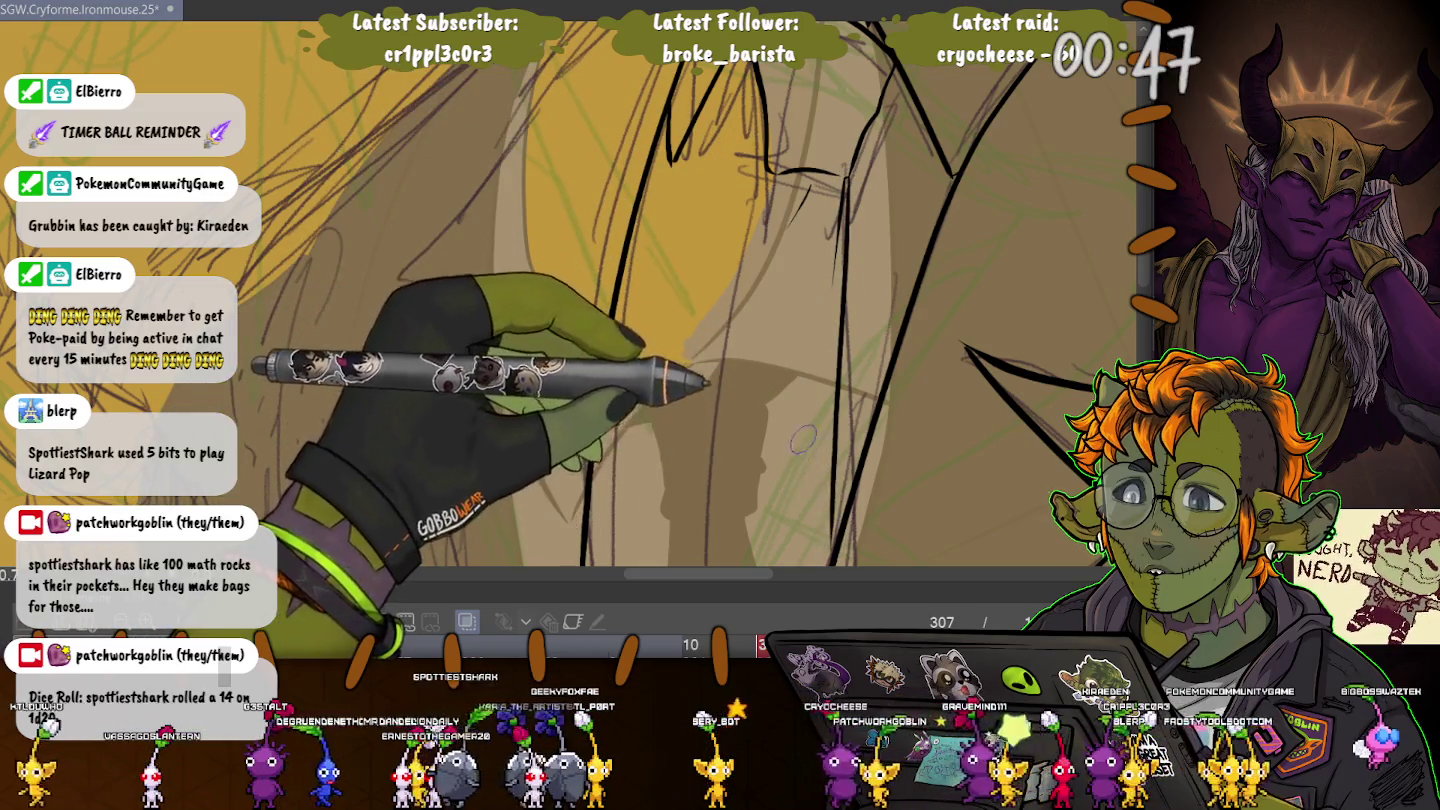
{"action": "scroll", "coordinate": [755, 222], "scroll_direction": "down", "scroll_amount": 3}
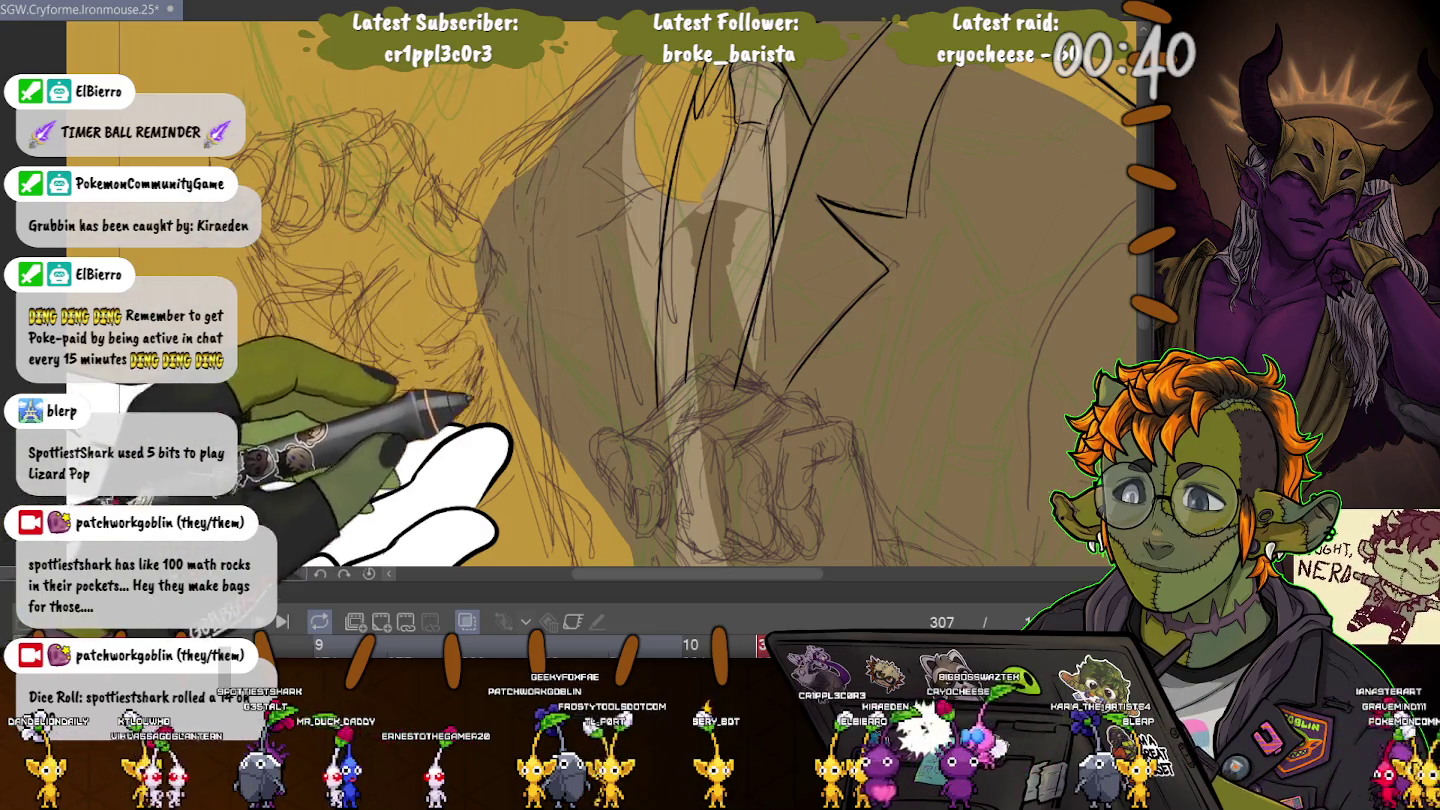
{"action": "scroll", "coordinate": [535, 393], "scroll_direction": "up", "scroll_amount": 2}
{"action": "scroll", "coordinate": [640, 300], "scroll_direction": "down", "scroll_amount": 2}
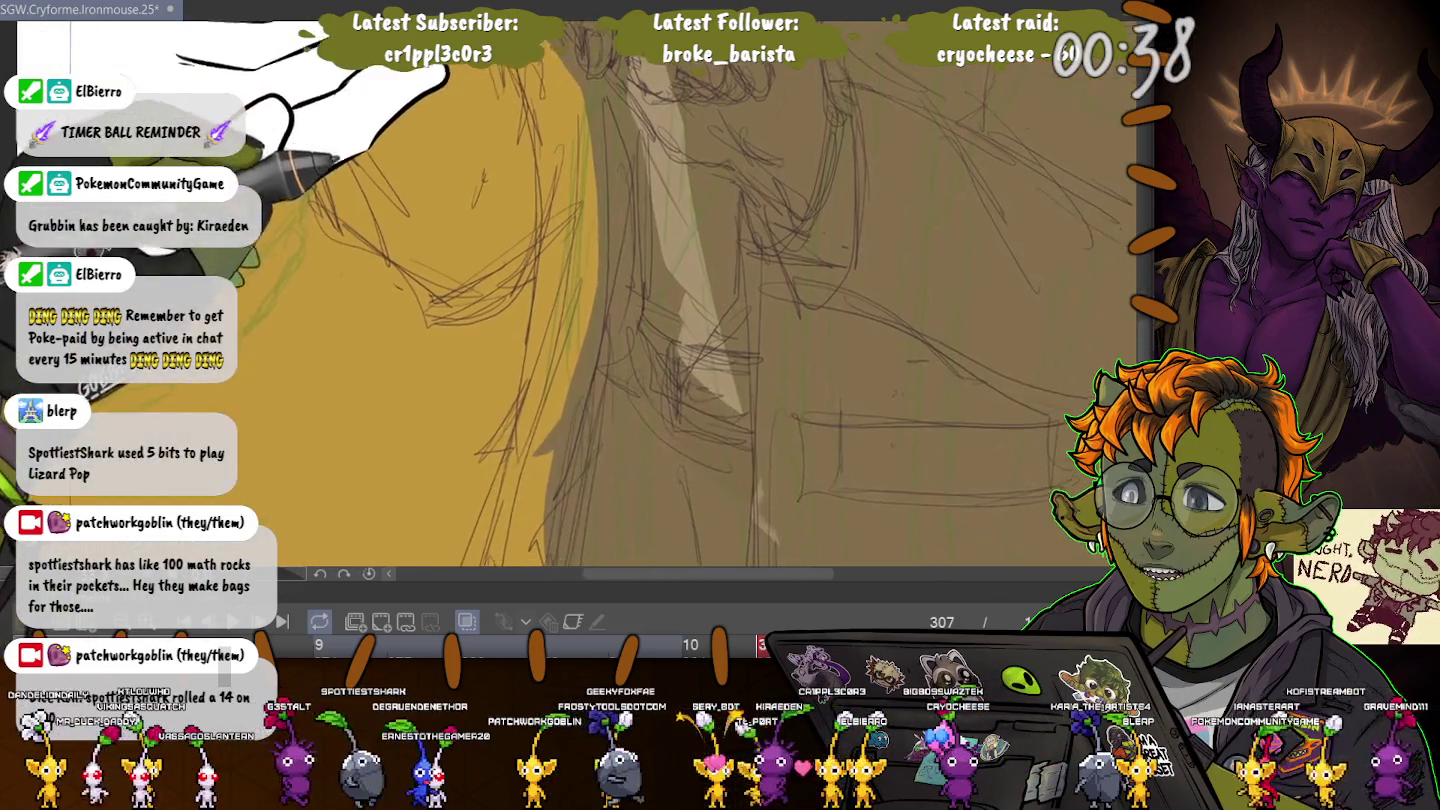
{"action": "scroll", "coordinate": [620, 237], "scroll_direction": "down", "scroll_amount": 1}
{"action": "scroll", "coordinate": [620, 237], "scroll_direction": "down", "scroll_amount": 1}
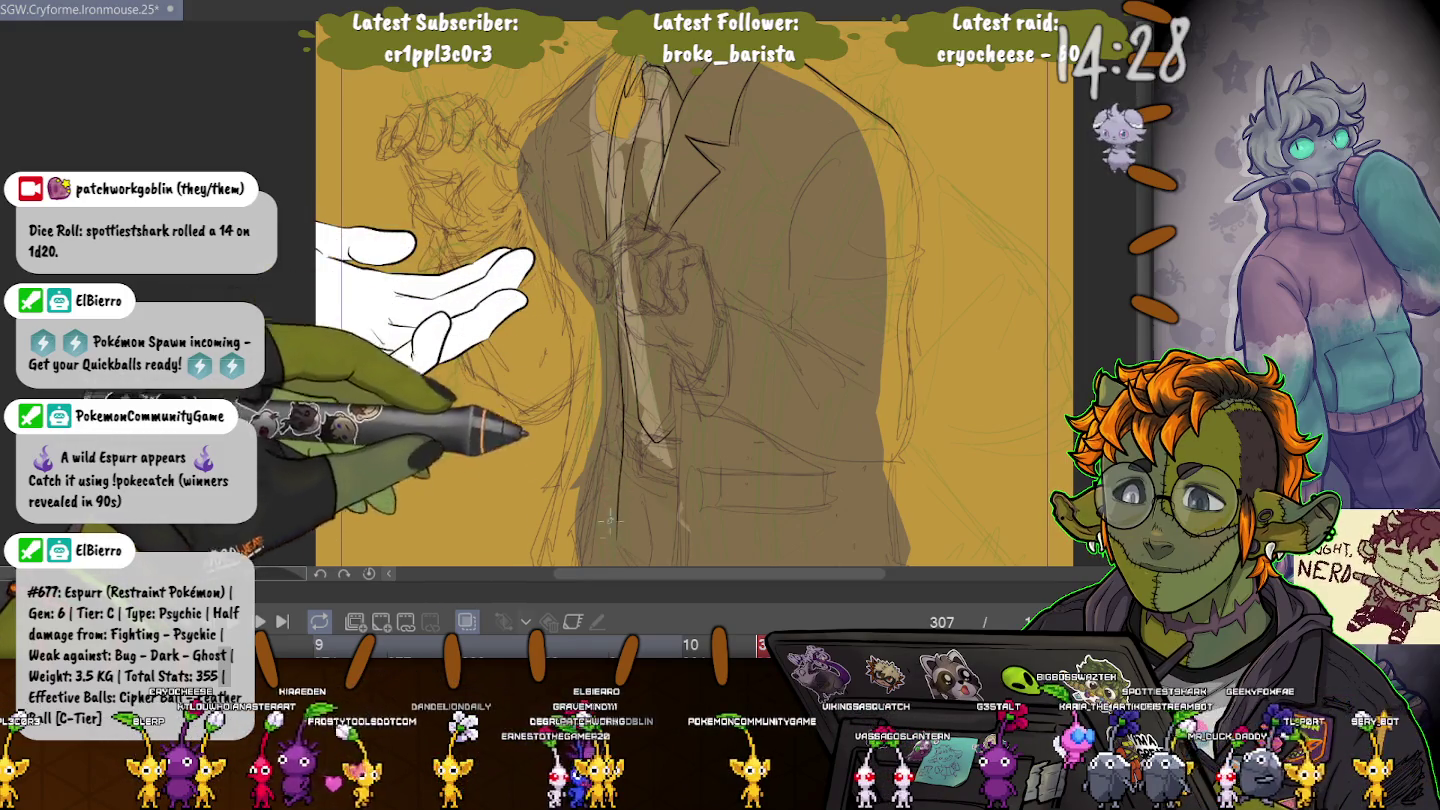
- Ink the long hooked line along the coat's left lapel edge, zooming around to check it
{"action": "mouse_move", "coordinate": [618, 653]}
{"action": "left_mouse_down"}
{"action": "mouse_move", "coordinate": [636, 432]}
{"action": "mouse_move", "coordinate": [605, 420]}
{"action": "left_mouse_up"}
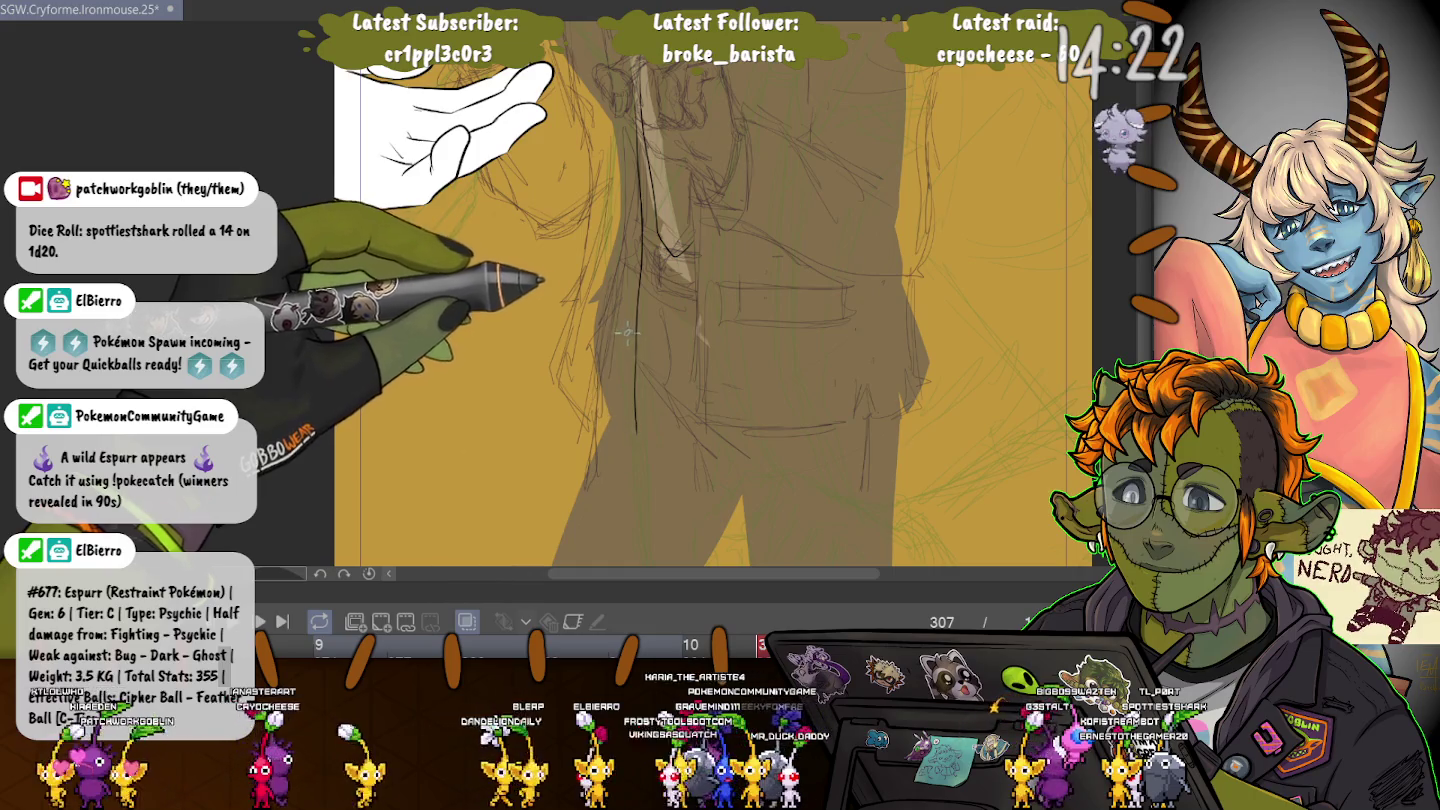
{"action": "scroll", "coordinate": [592, 473], "scroll_direction": "up", "scroll_amount": 2}
{"action": "scroll", "coordinate": [592, 474], "scroll_direction": "up", "scroll_amount": 1}
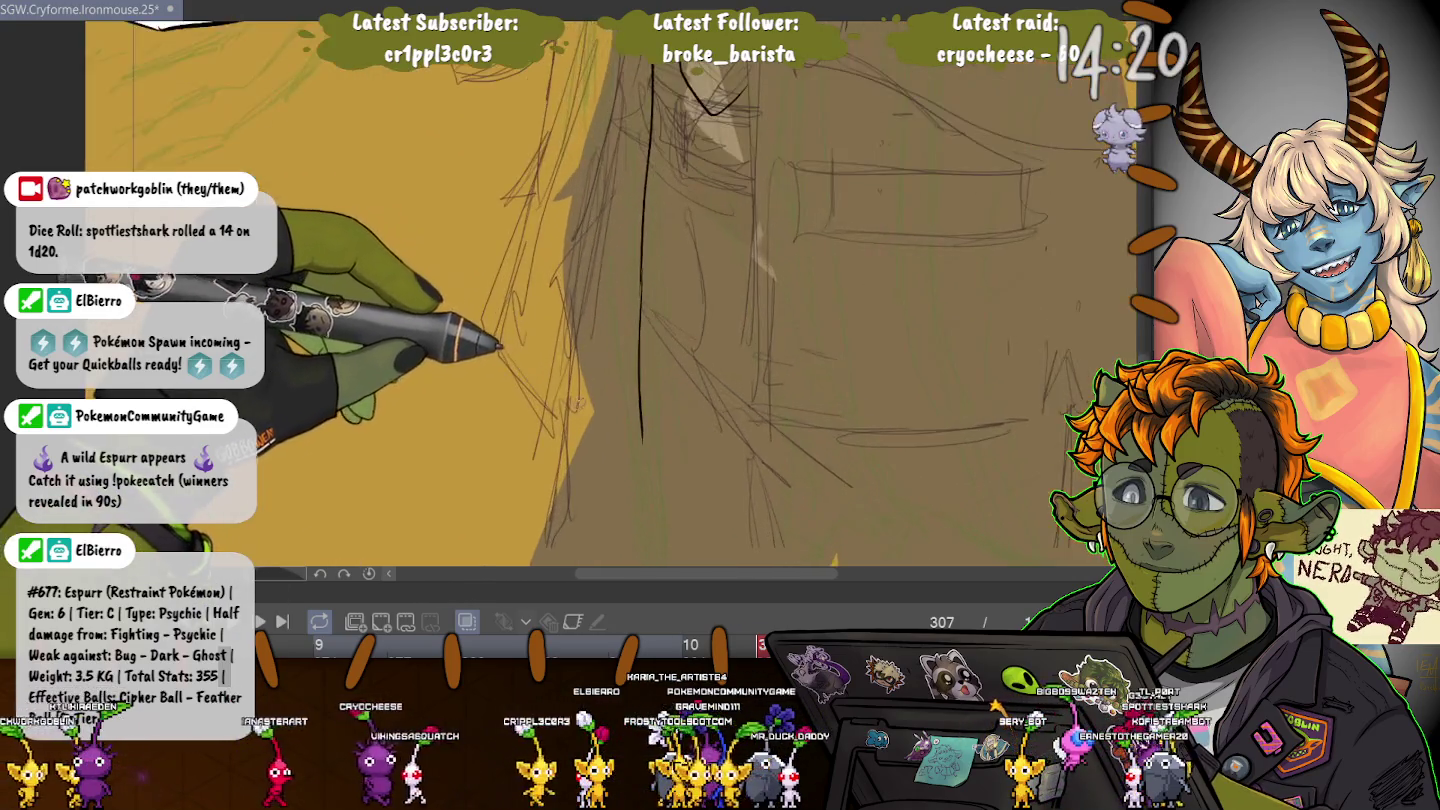
{"action": "scroll", "coordinate": [592, 473], "scroll_direction": "up", "scroll_amount": 1}
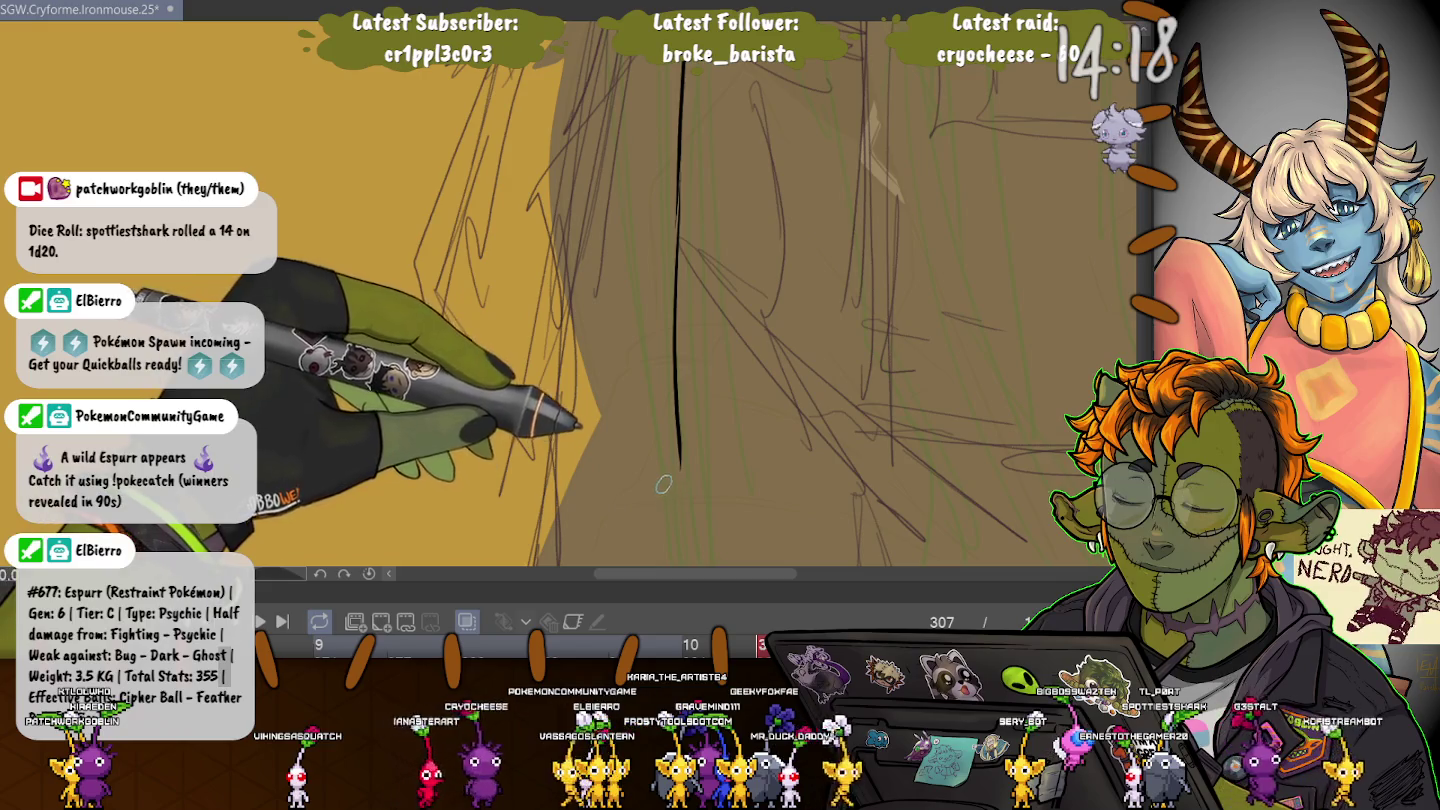
{"action": "scroll", "coordinate": [663, 484], "scroll_direction": "down", "scroll_amount": 2}
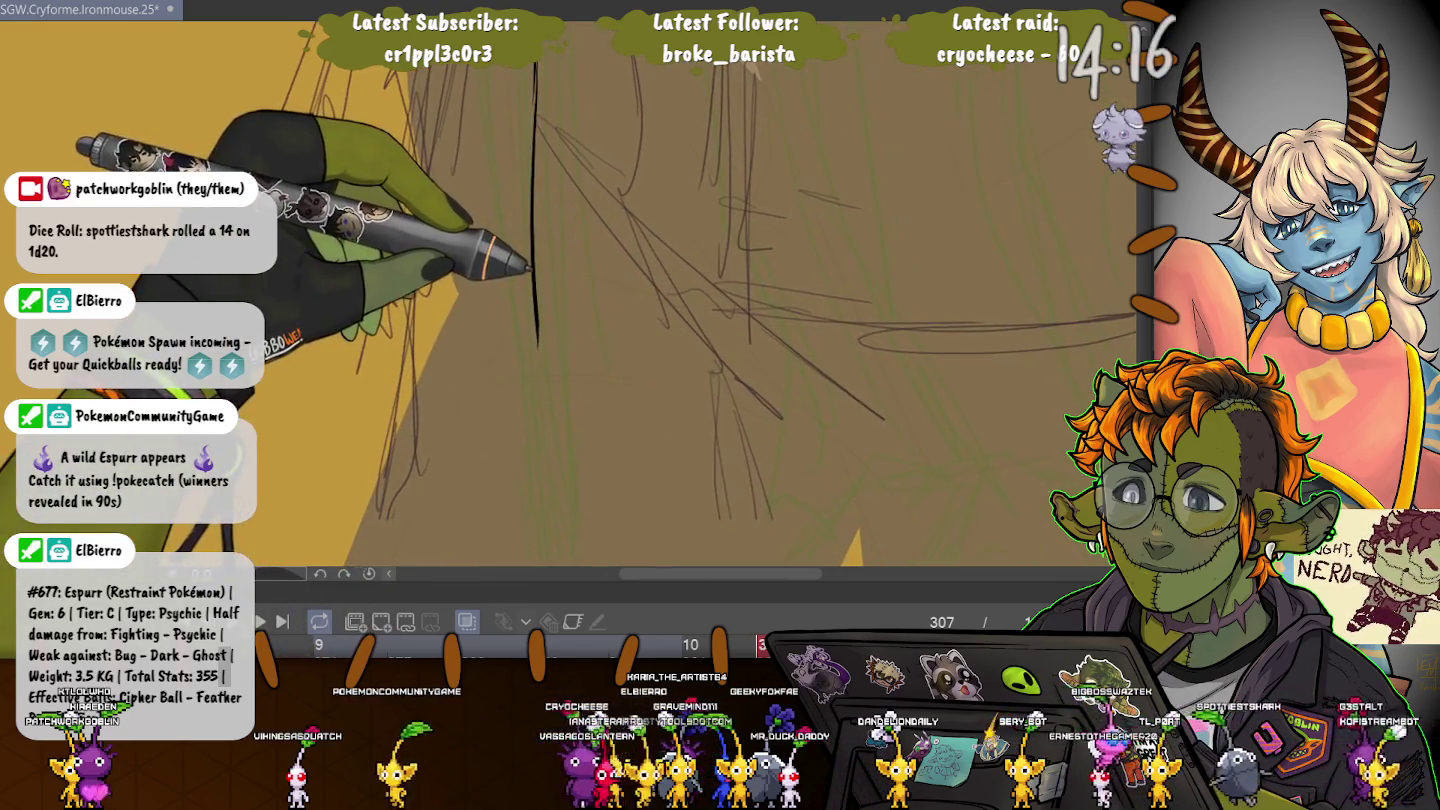
{"action": "scroll", "coordinate": [551, 258], "scroll_direction": "up", "scroll_amount": 2}
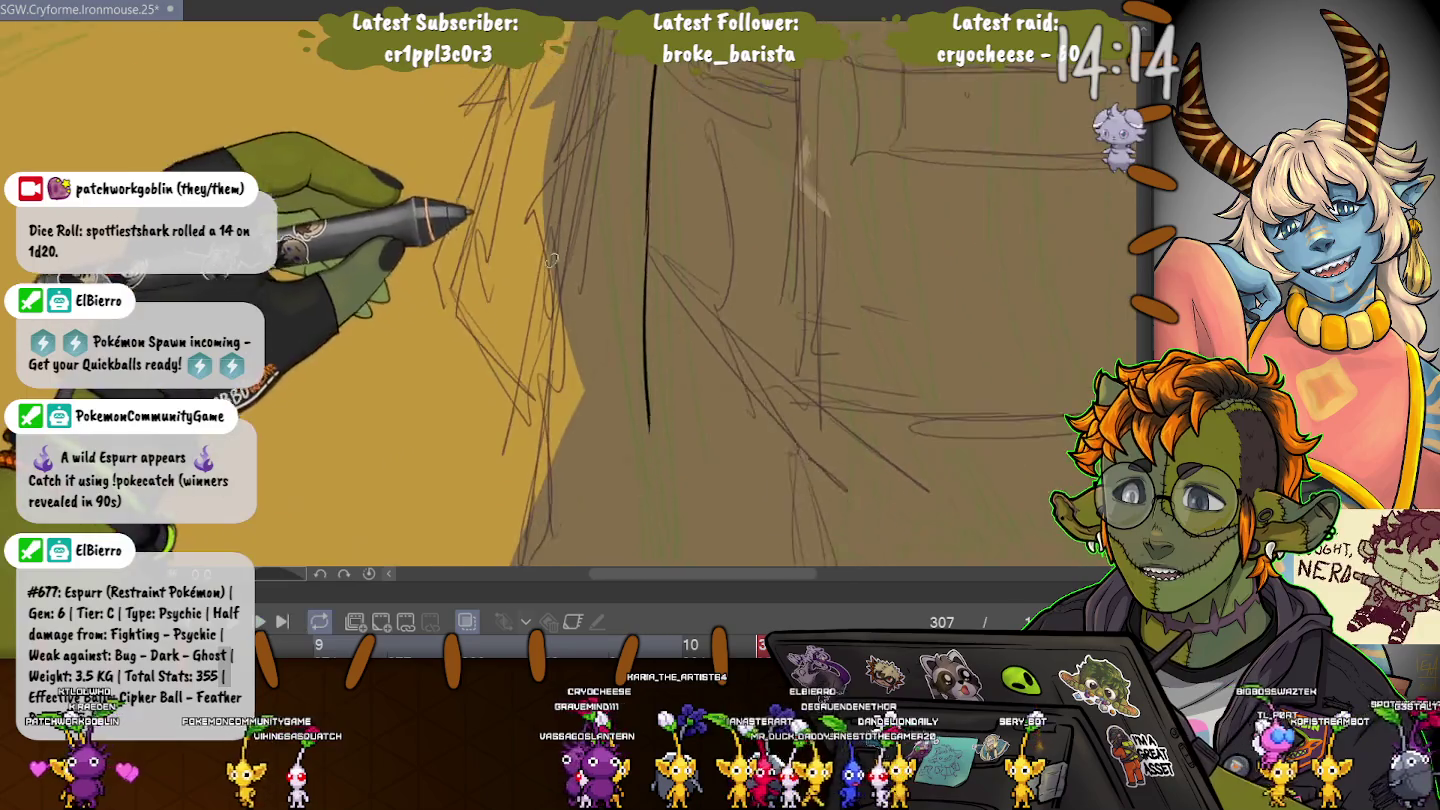
{"action": "scroll", "coordinate": [552, 258], "scroll_direction": "down", "scroll_amount": 1}
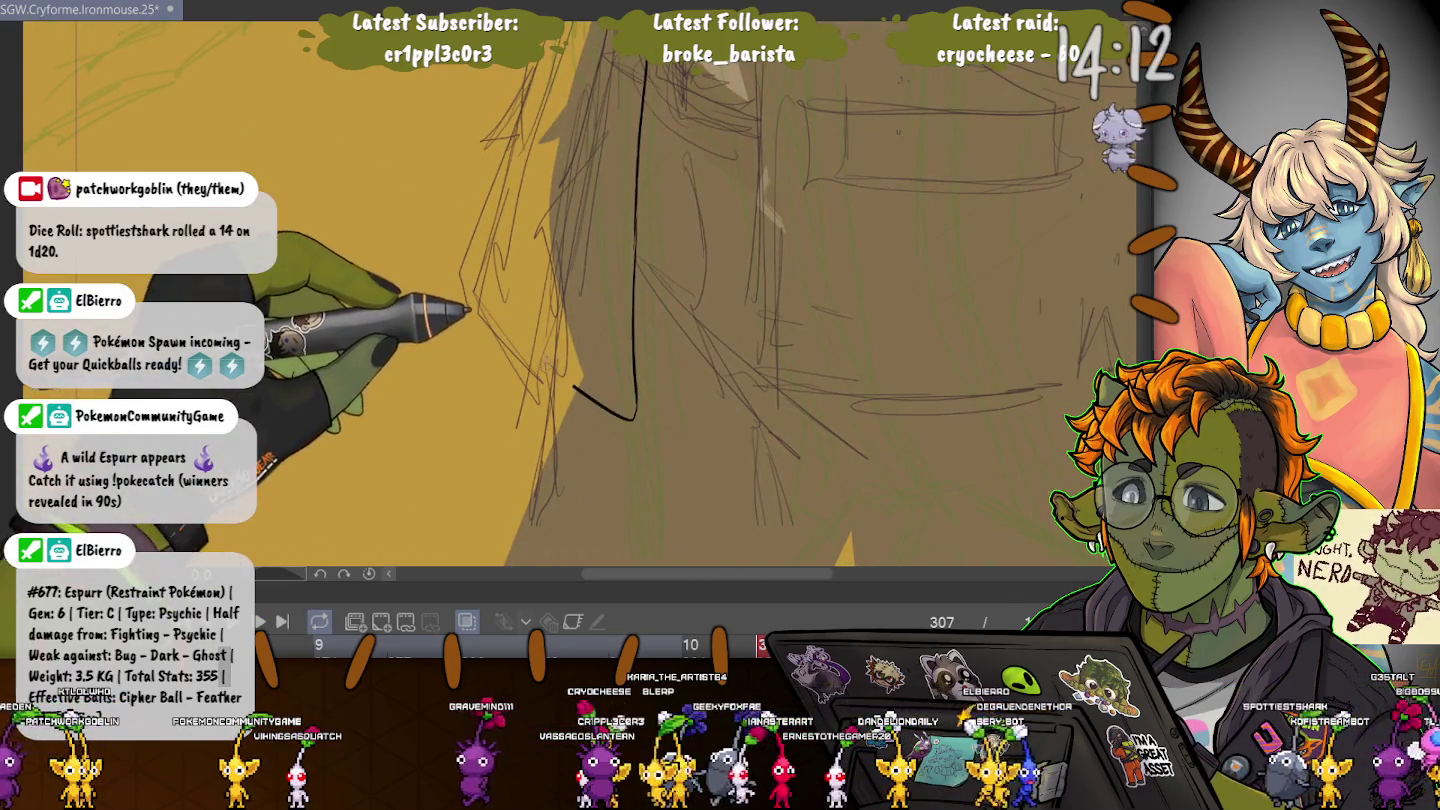
{"action": "scroll", "coordinate": [552, 257], "scroll_direction": "down", "scroll_amount": 2}
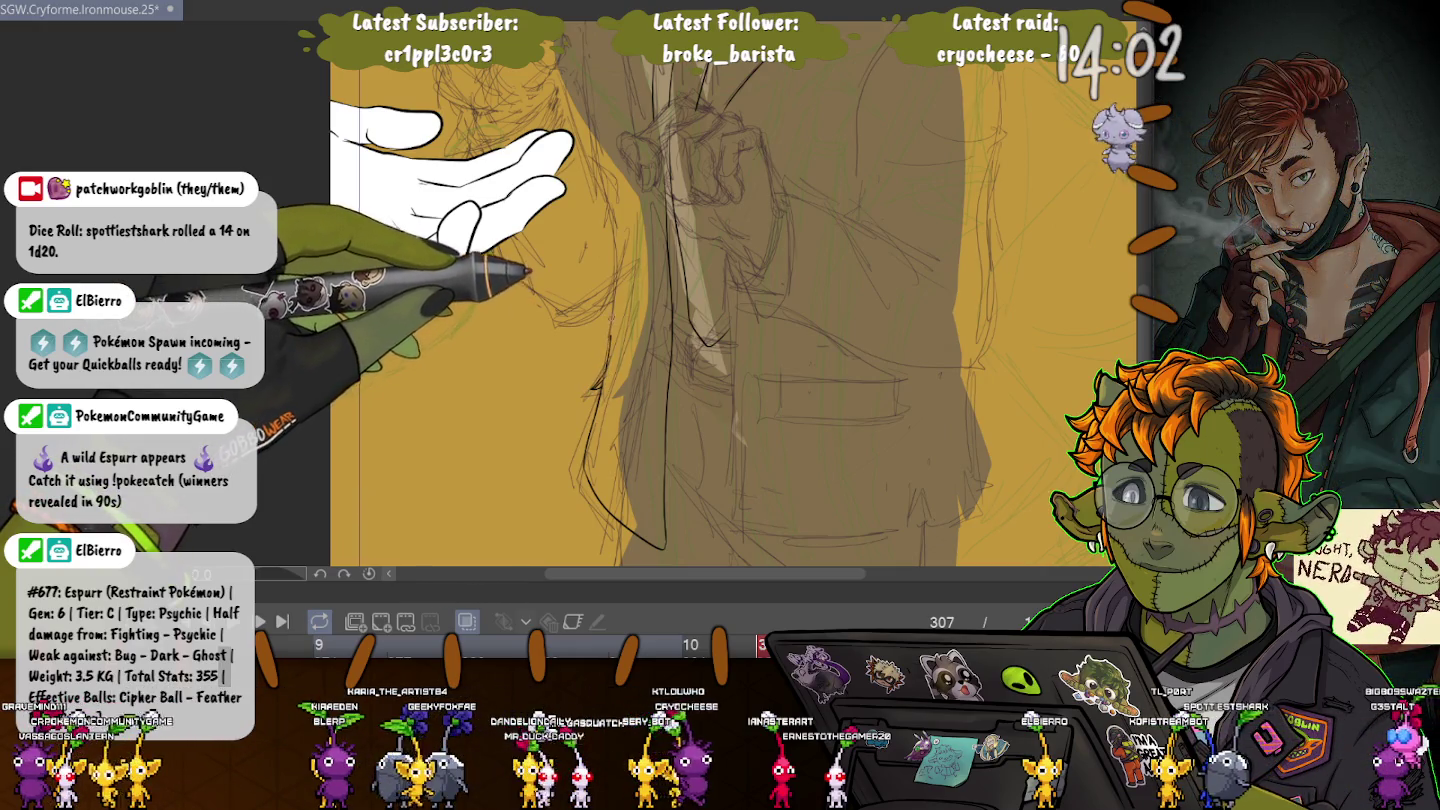
{"action": "scroll", "coordinate": [730, 300], "scroll_direction": "up", "scroll_amount": 3}
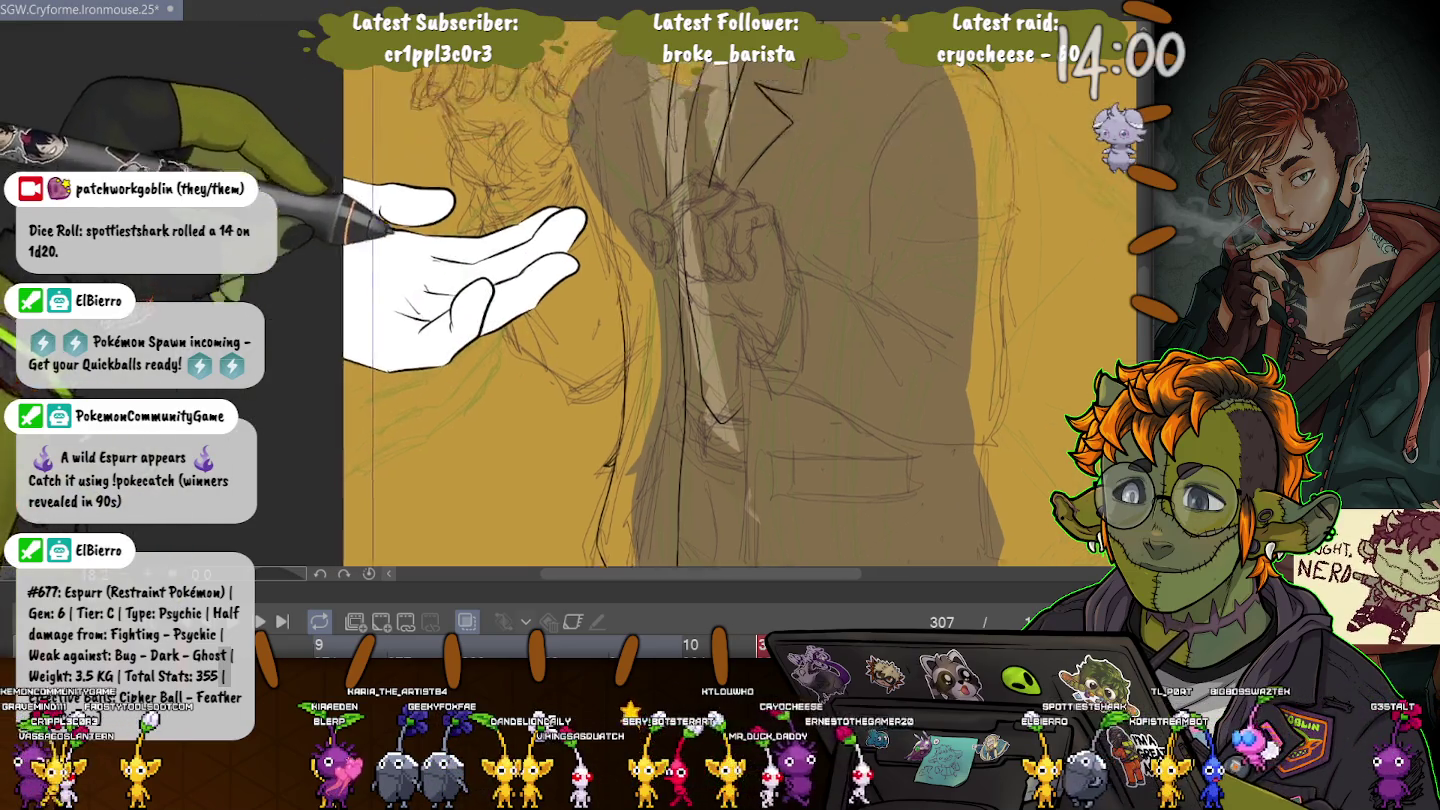
{"action": "scroll", "coordinate": [730, 301], "scroll_direction": "down", "scroll_amount": 3}
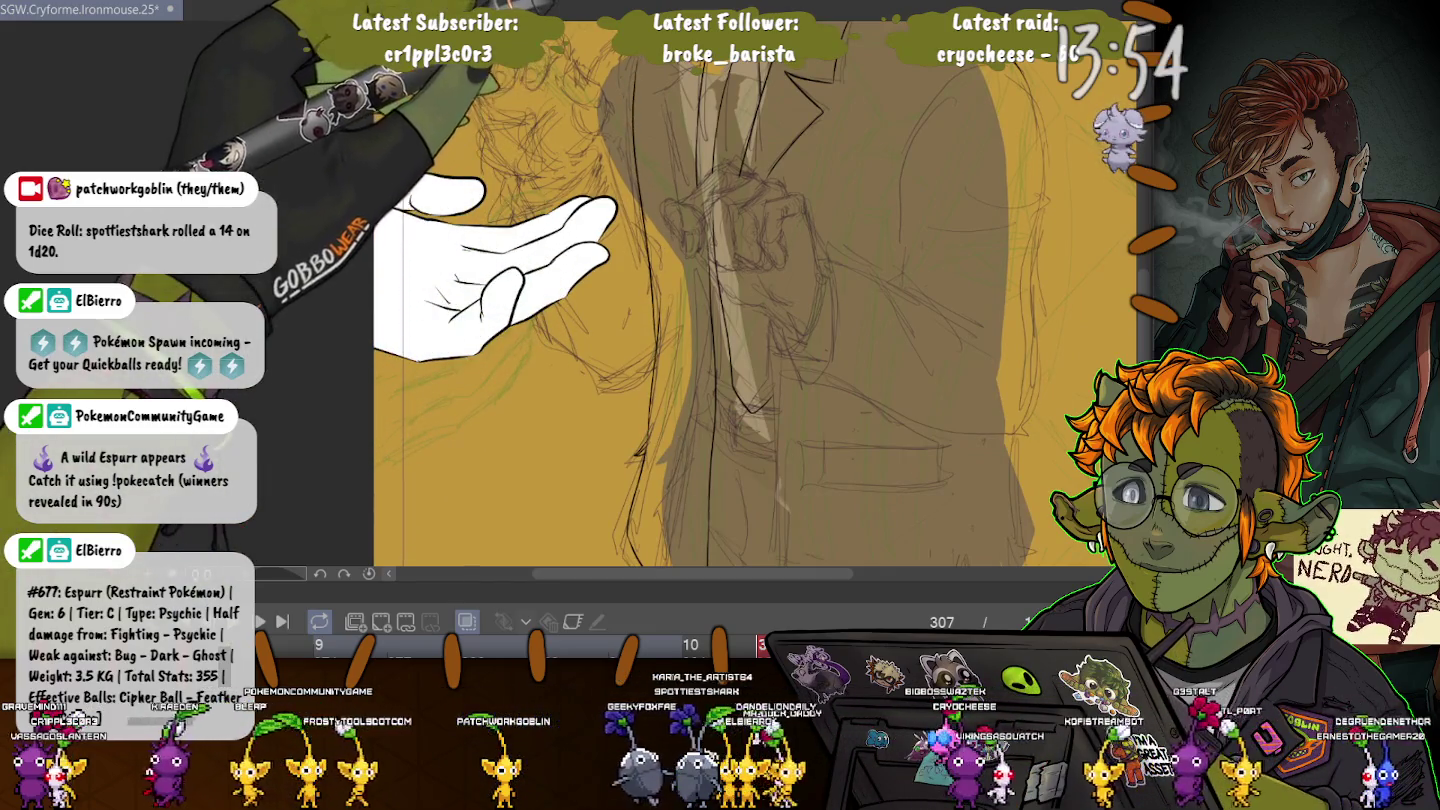
{"action": "scroll", "coordinate": [731, 300], "scroll_direction": "up", "scroll_amount": 3}
{"action": "scroll", "coordinate": [730, 301], "scroll_direction": "up", "scroll_amount": 3}
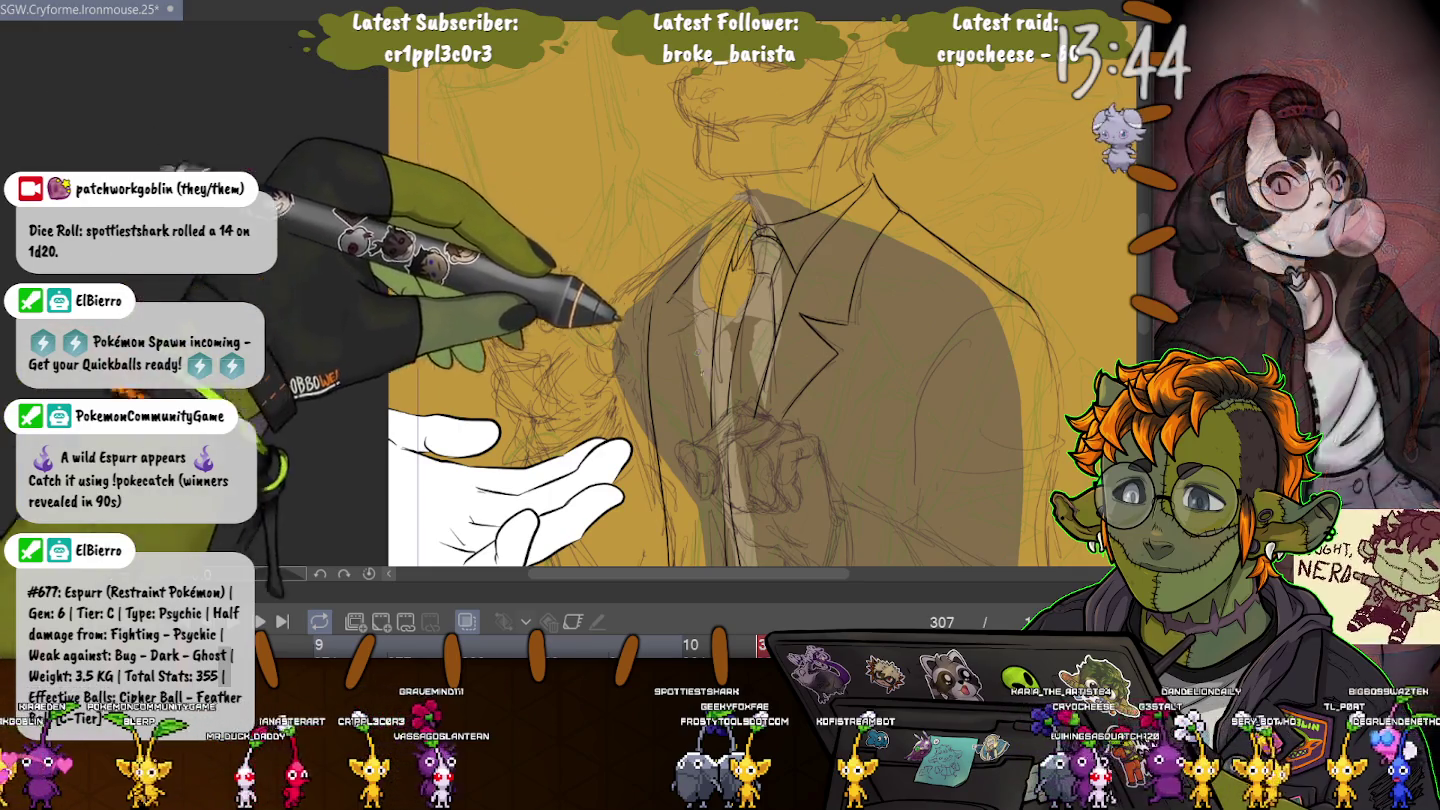
{"action": "scroll", "coordinate": [651, 310], "scroll_direction": "up", "scroll_amount": 3}
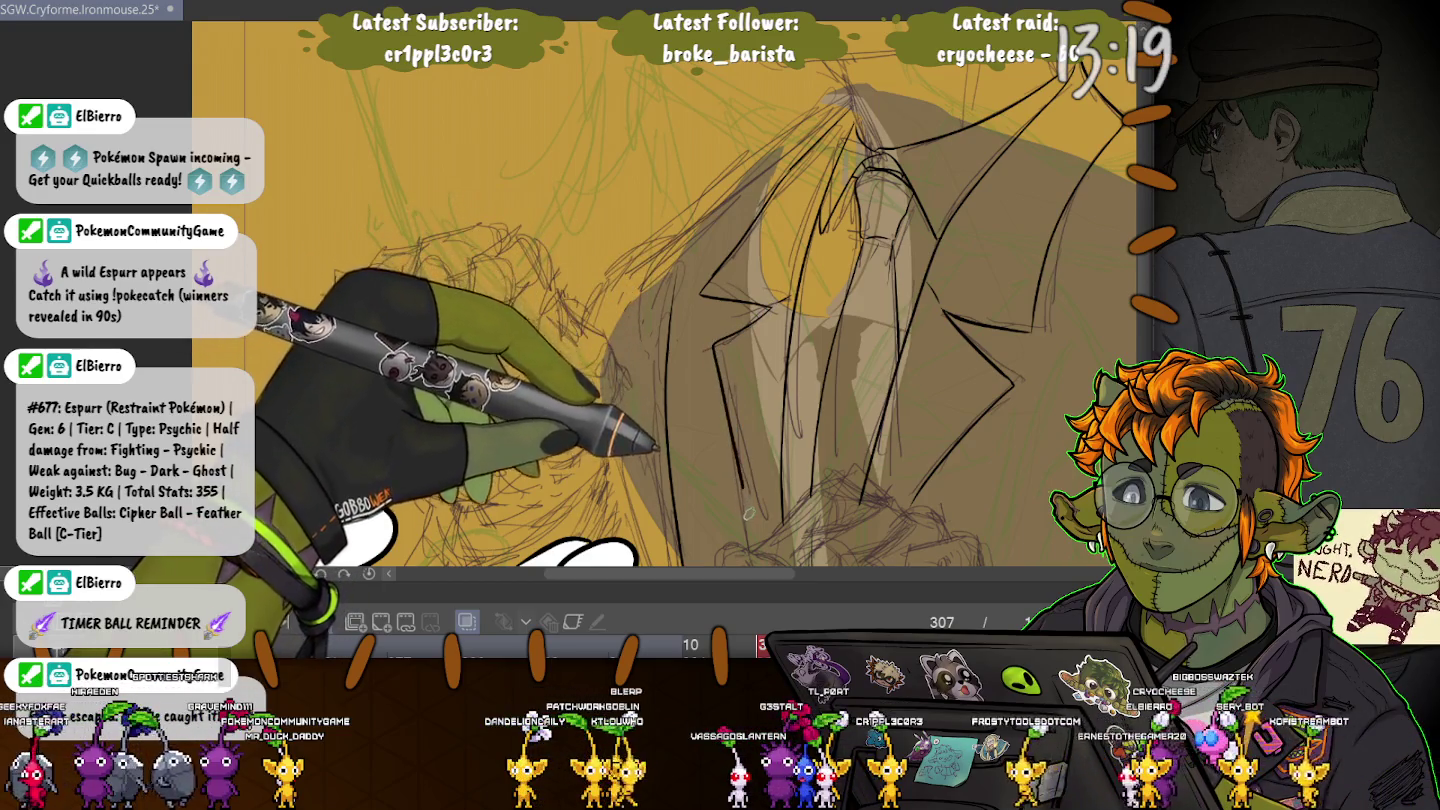
- Ink a long new line extending the jacket outline across the coat
{"action": "scroll", "coordinate": [641, 300], "scroll_direction": "up", "scroll_amount": 3}
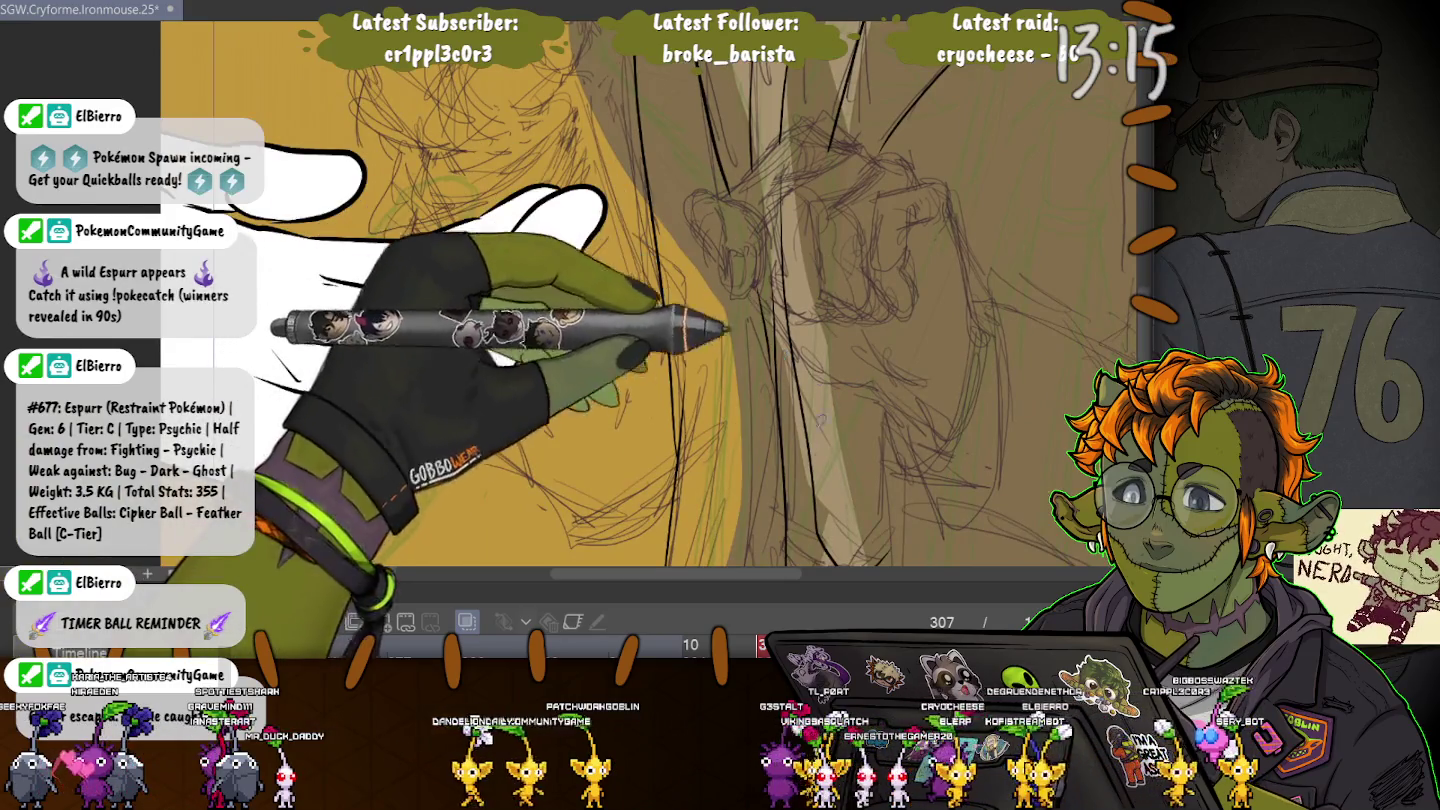
{"action": "scroll", "coordinate": [620, 300], "scroll_direction": "down", "scroll_amount": 3}
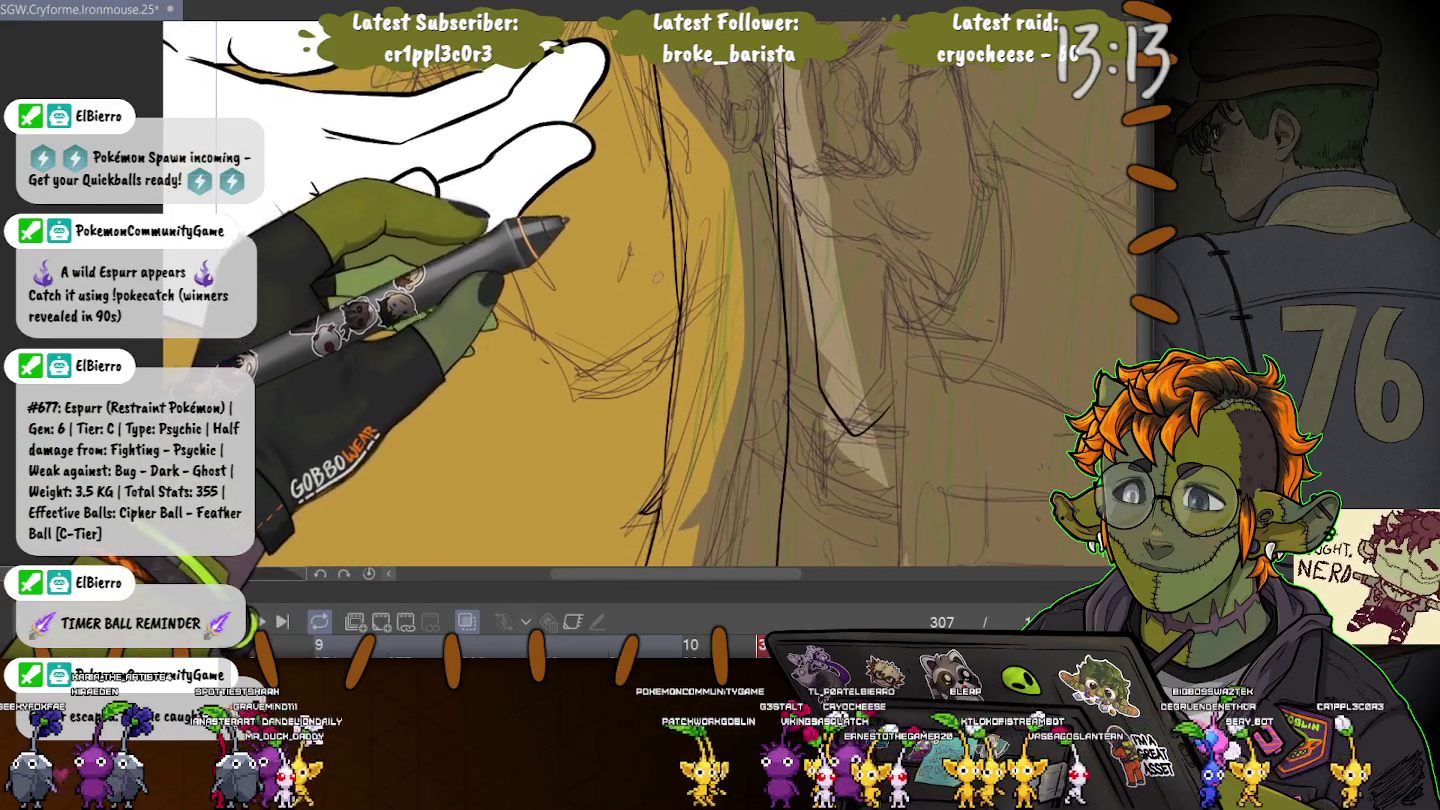
{"action": "scroll", "coordinate": [620, 300], "scroll_direction": "down", "scroll_amount": 2}
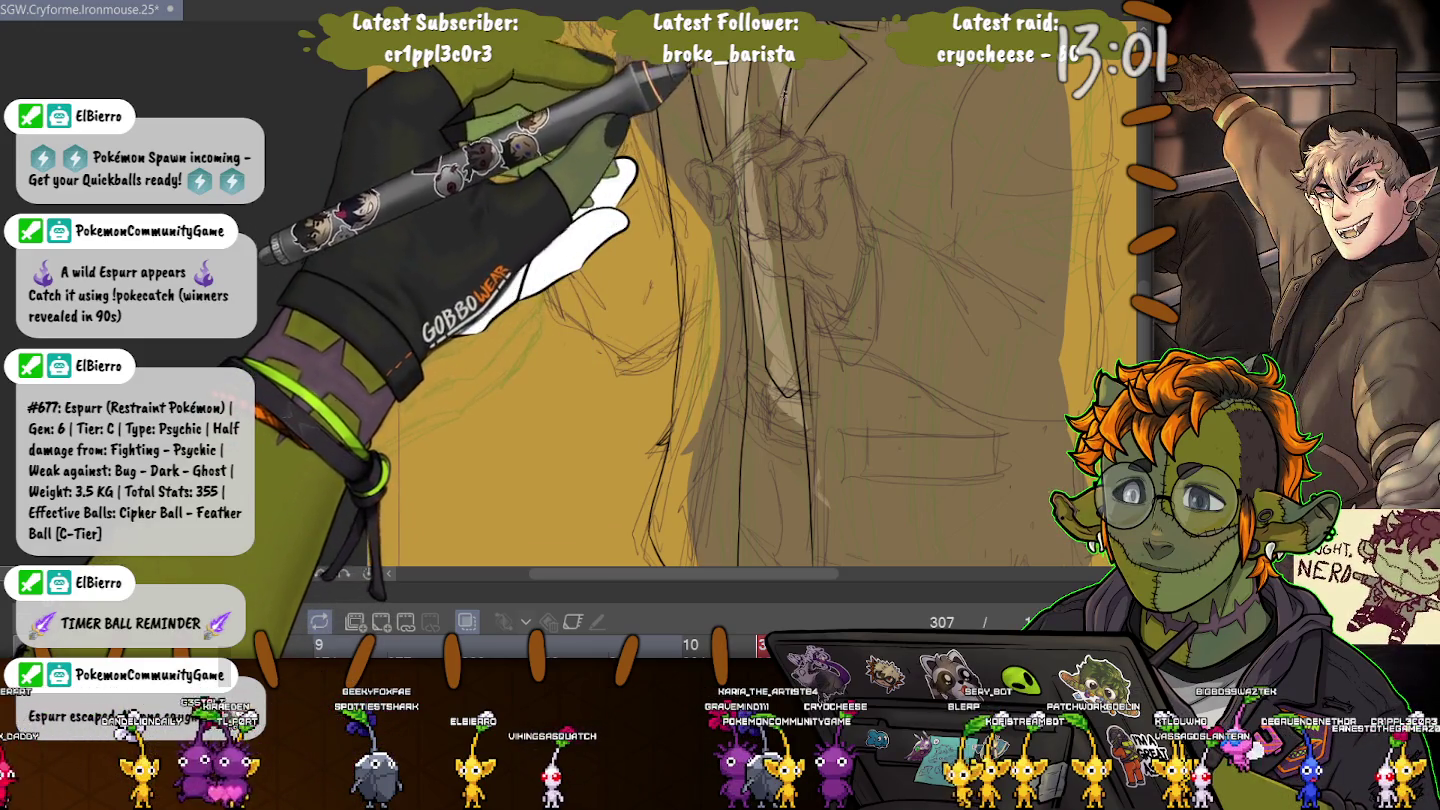
{"action": "scroll", "coordinate": [790, 120], "scroll_direction": "up", "scroll_amount": 3}
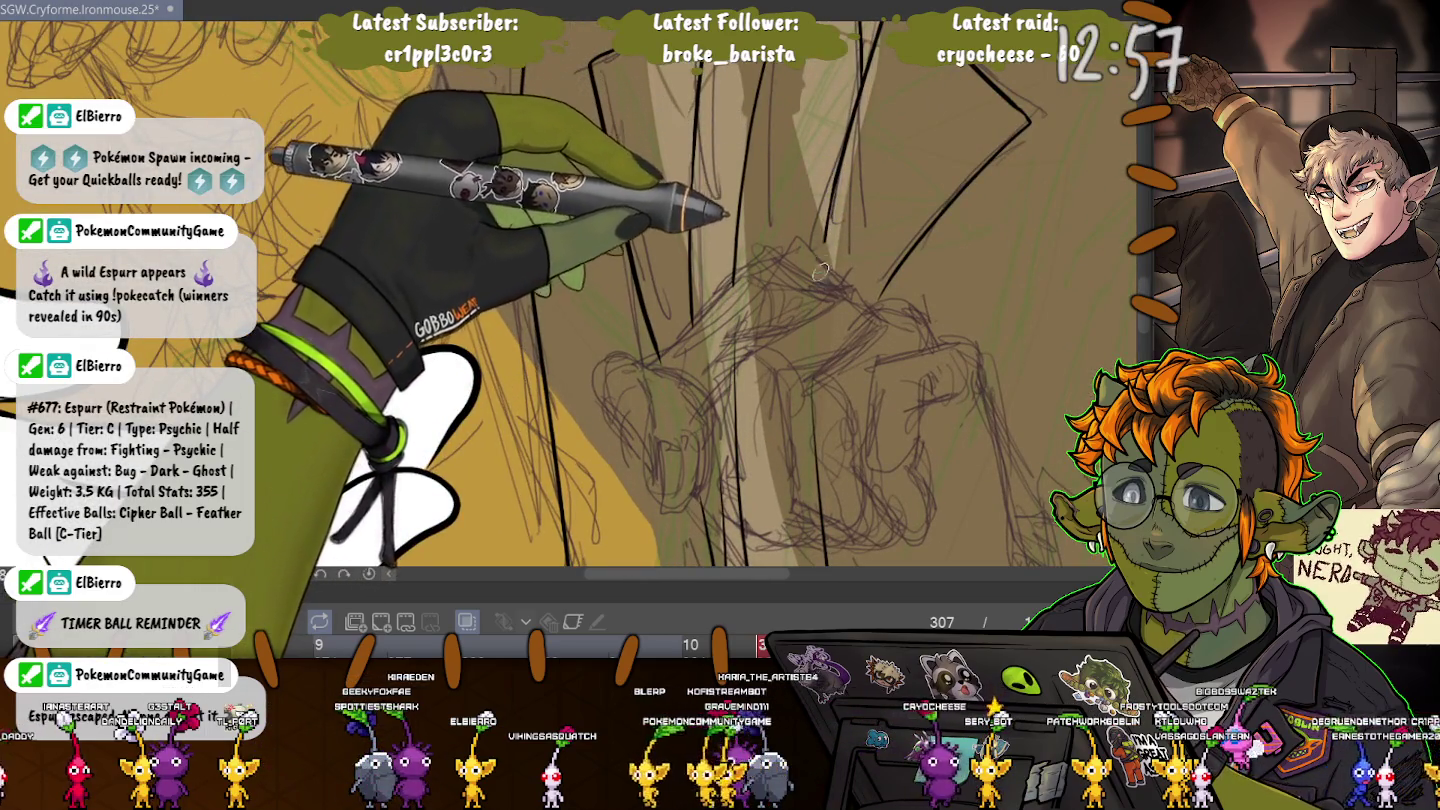
{"action": "scroll", "coordinate": [808, 220], "scroll_direction": "down", "scroll_amount": 3}
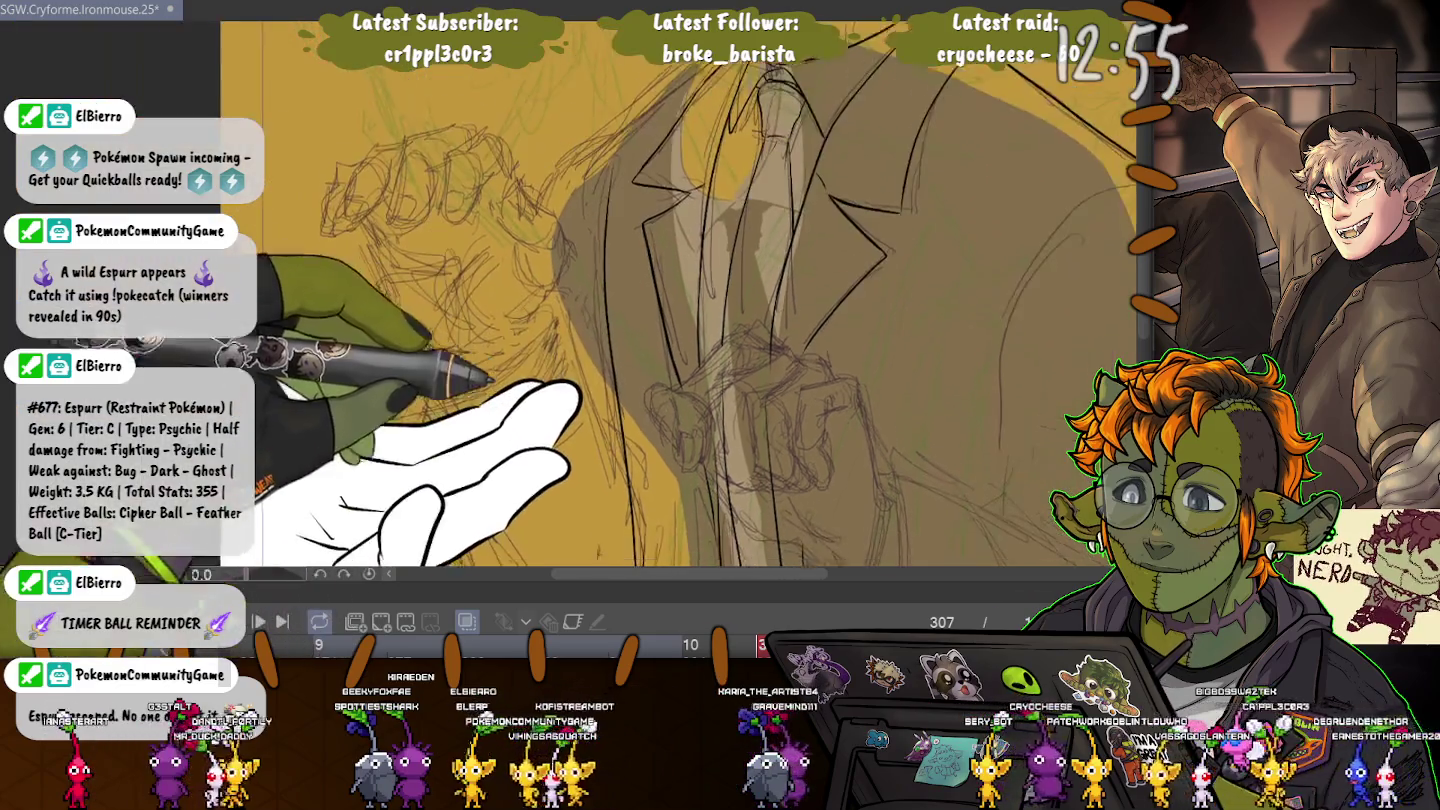
{"action": "scroll", "coordinate": [730, 301], "scroll_direction": "down", "scroll_amount": 1}
{"action": "scroll", "coordinate": [730, 301], "scroll_direction": "down", "scroll_amount": 1}
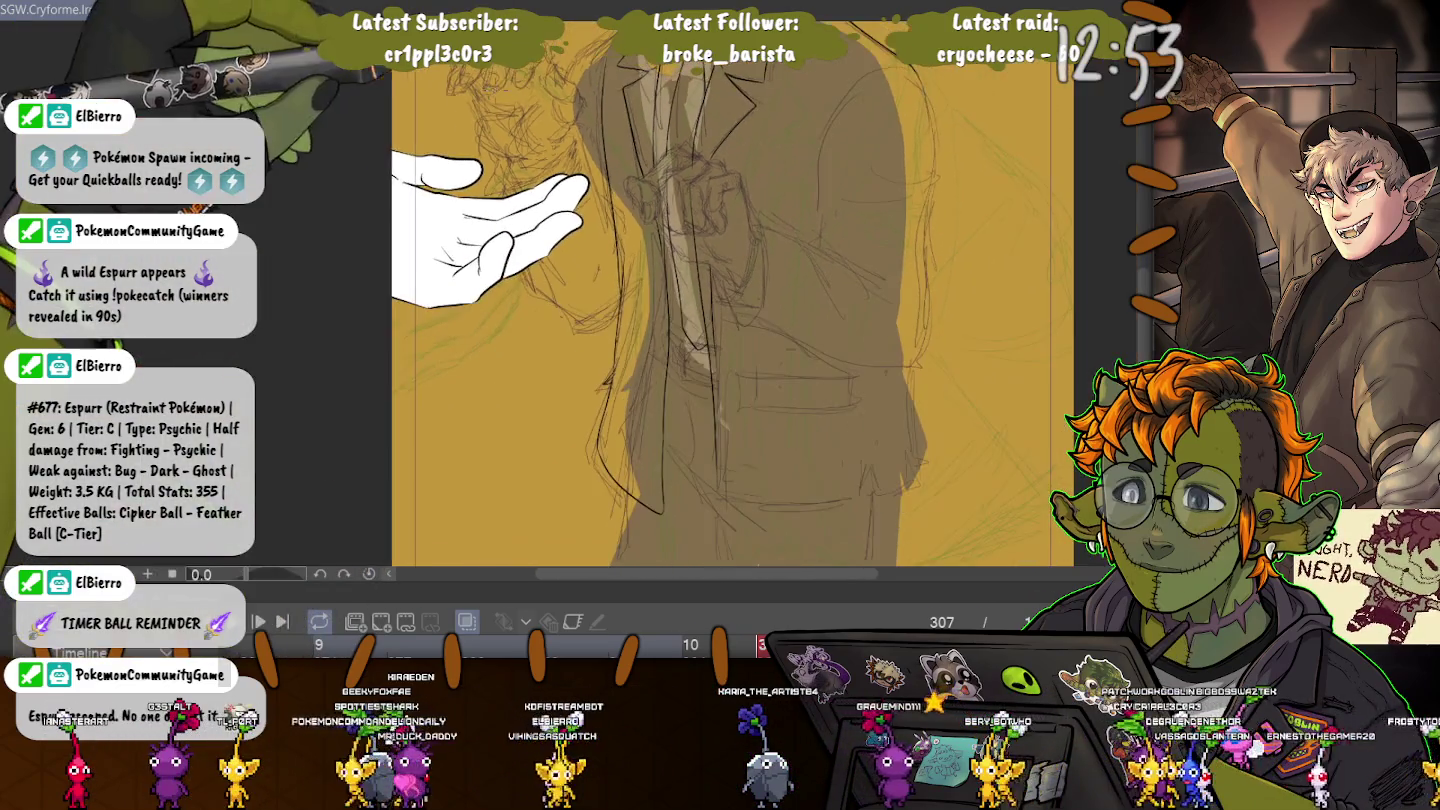
{"action": "scroll", "coordinate": [799, 334], "scroll_direction": "up", "scroll_amount": 1}
{"action": "scroll", "coordinate": [799, 335], "scroll_direction": "up", "scroll_amount": 1}
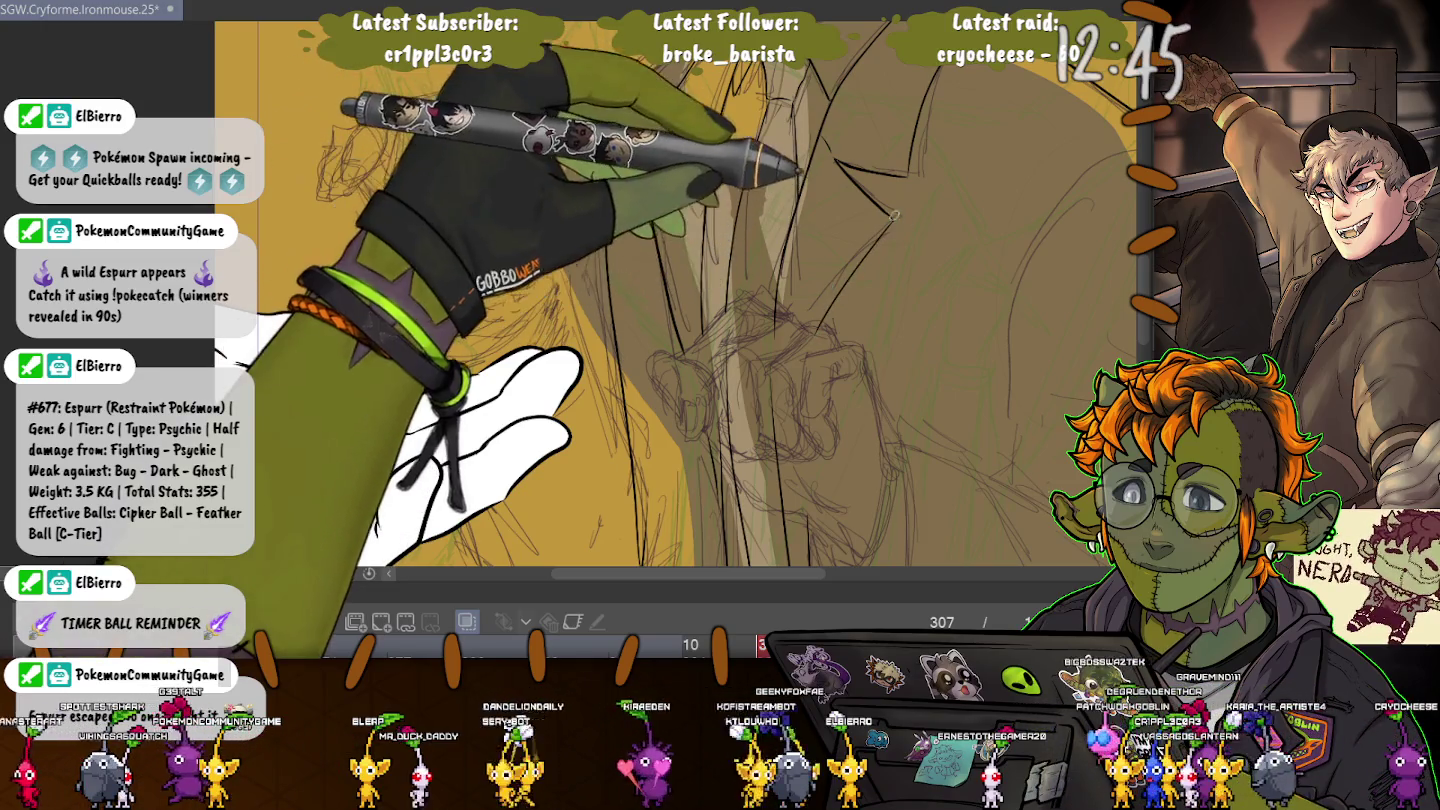
{"action": "scroll", "coordinate": [893, 221], "scroll_direction": "up", "scroll_amount": 2}
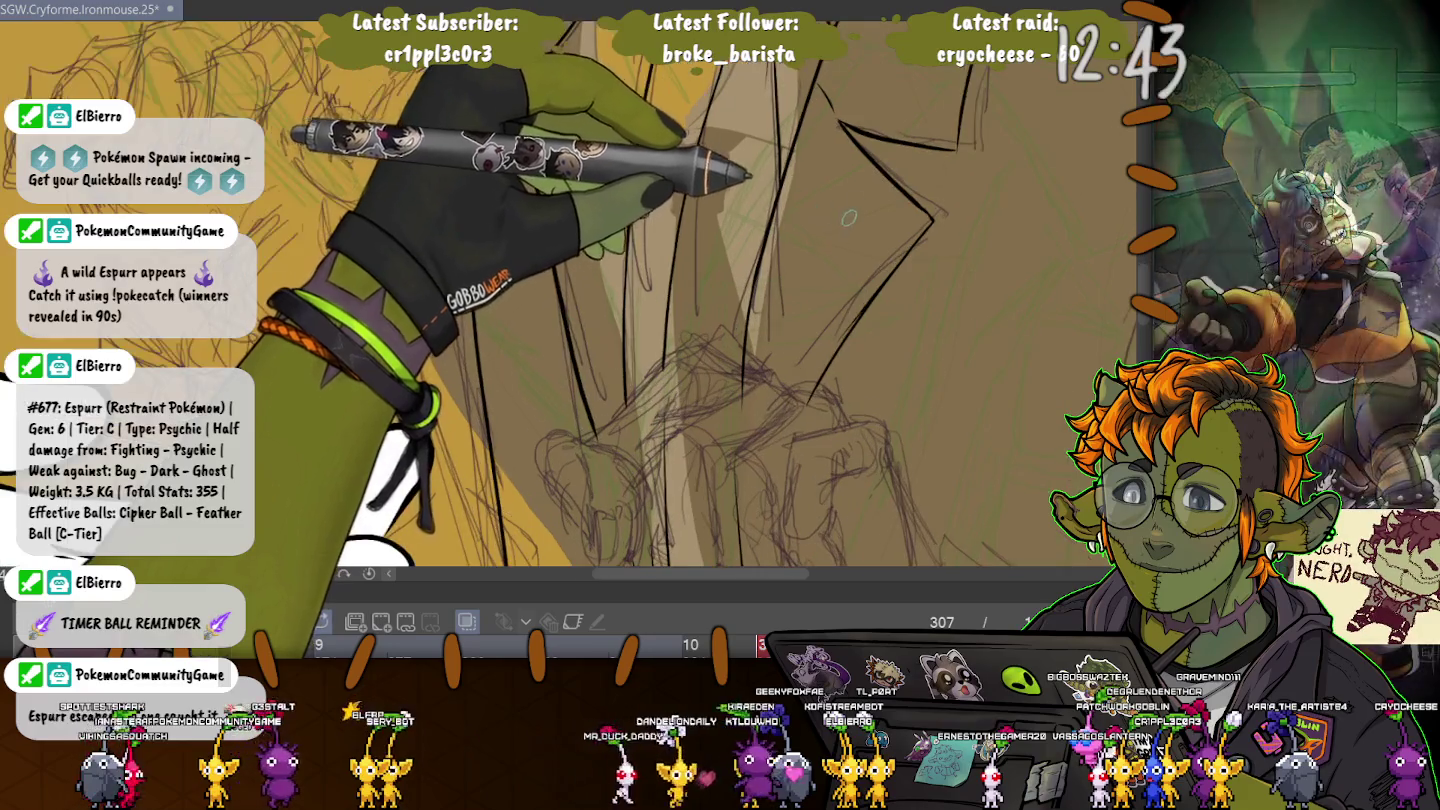
{"action": "mouse_move", "coordinate": [932, 225]}
{"action": "left_mouse_down"}
{"action": "mouse_move", "coordinate": [822, 384]}
{"action": "mouse_move", "coordinate": [516, 335]}
{"action": "left_mouse_up"}
- Pan and rotate the canvas upright to see more of the figure
{"action": "mouse_move", "coordinate": [268, 353]}
{"action": "left_mouse_down"}
{"action": "mouse_move", "coordinate": [385, 377]}
{"action": "mouse_move", "coordinate": [325, 350]}
{"action": "mouse_move", "coordinate": [230, 340]}
{"action": "left_mouse_up"}
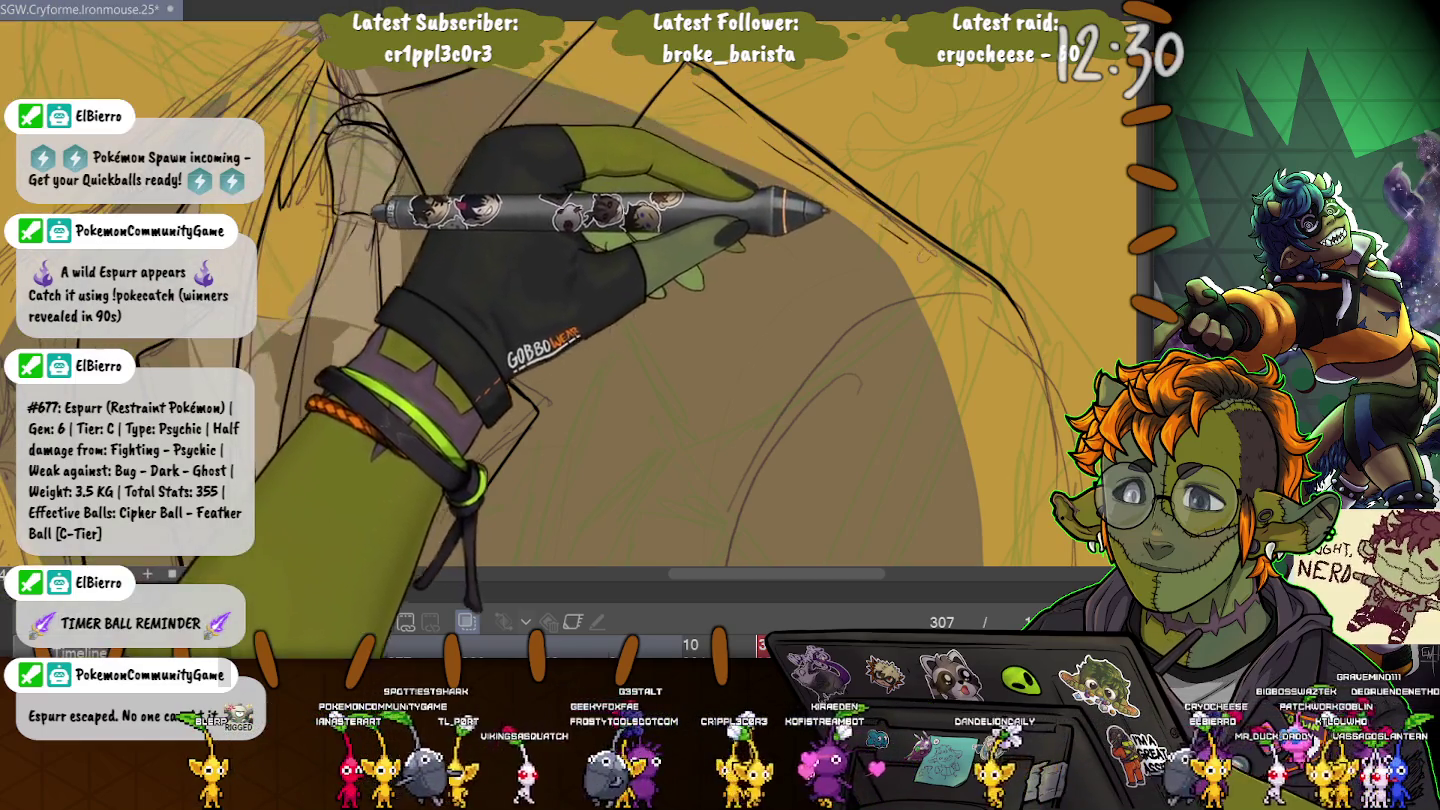
{"action": "left_click_drag", "start_coordinate": [560, 340], "coordinate": [585, 344]}
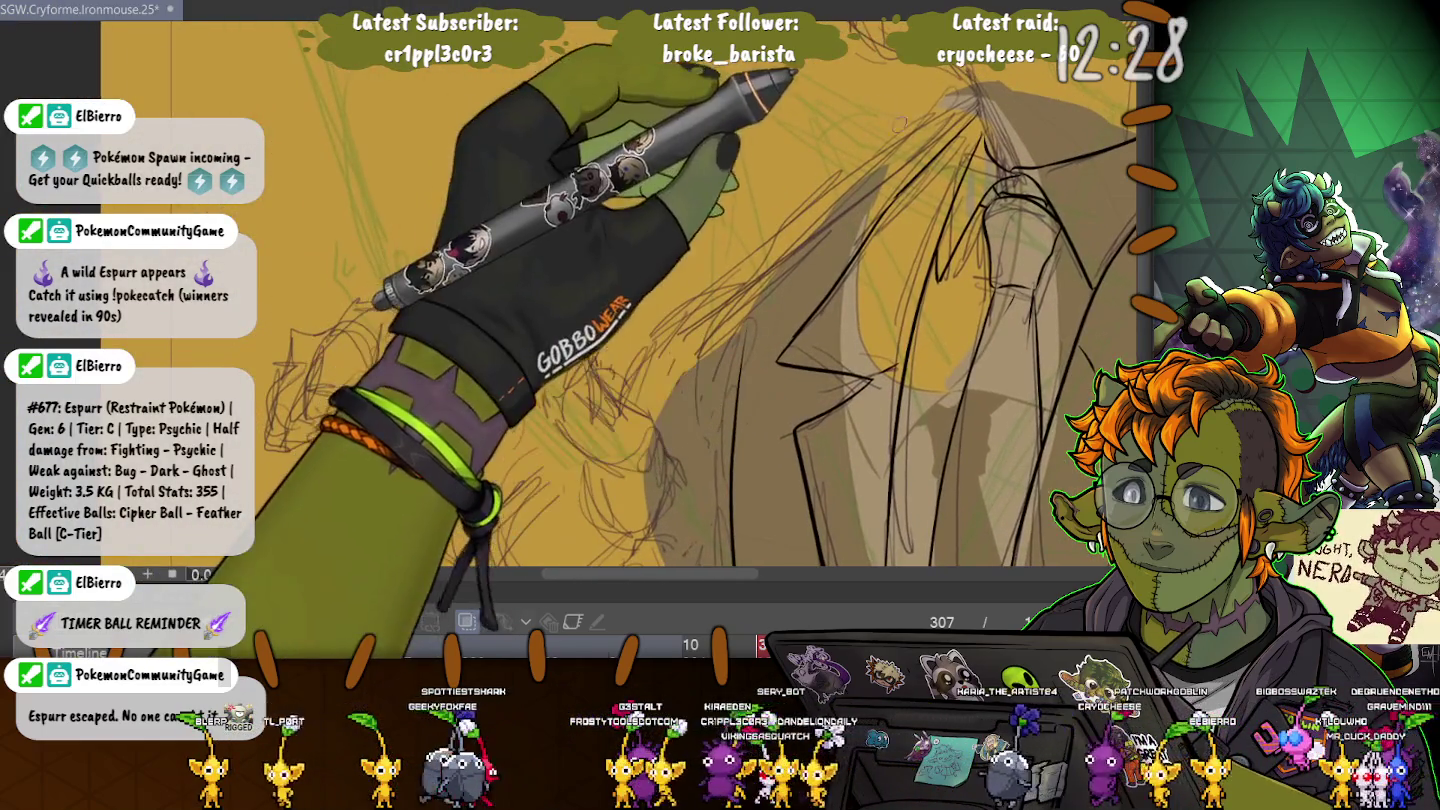
{"action": "mouse_move", "coordinate": [514, 402]}
{"action": "left_mouse_down"}
{"action": "mouse_move", "coordinate": [870, 78]}
{"action": "mouse_move", "coordinate": [499, 312]}
{"action": "mouse_move", "coordinate": [499, 160]}
{"action": "left_mouse_up"}
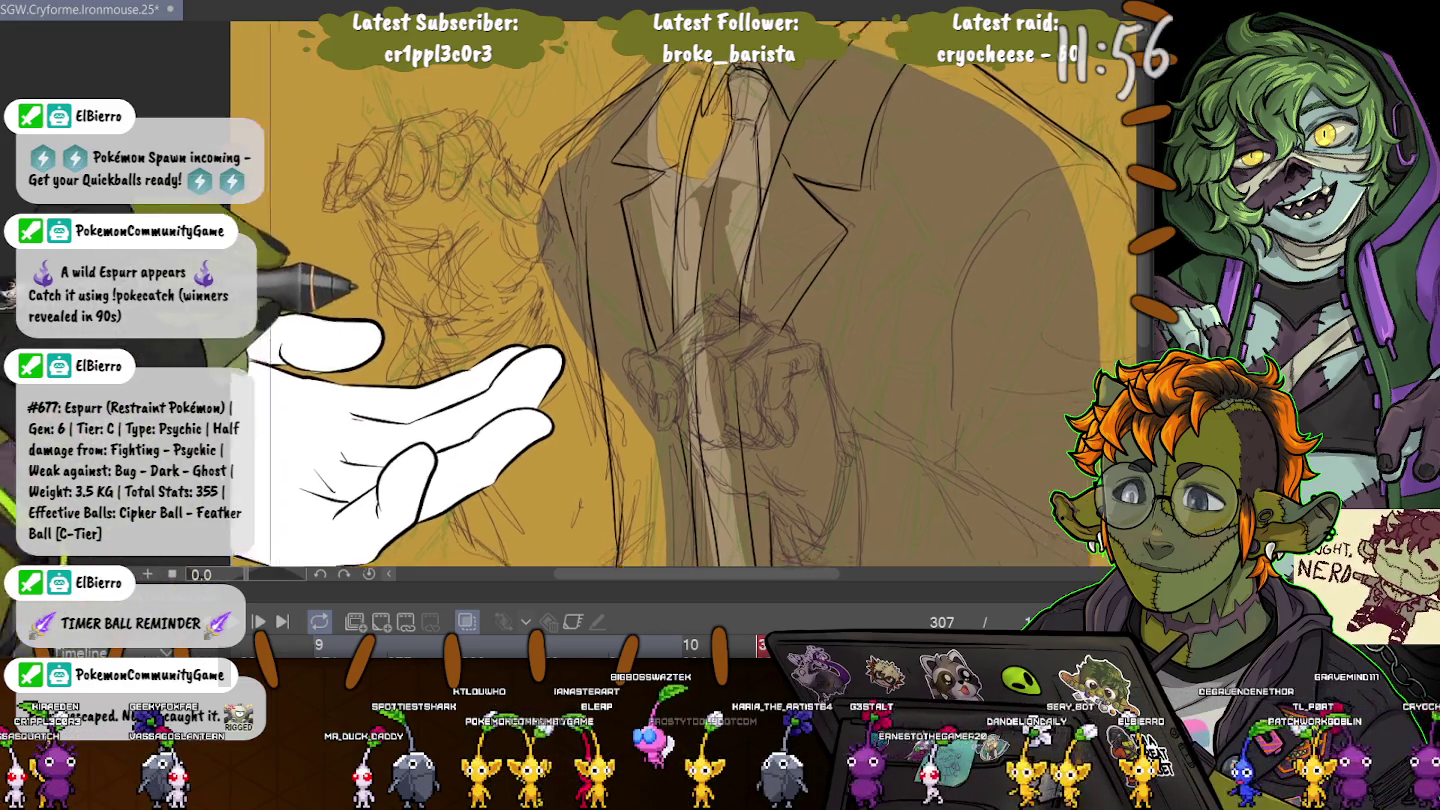
{"action": "left_click_drag", "start_coordinate": [700, 300], "coordinate": [550, 300]}
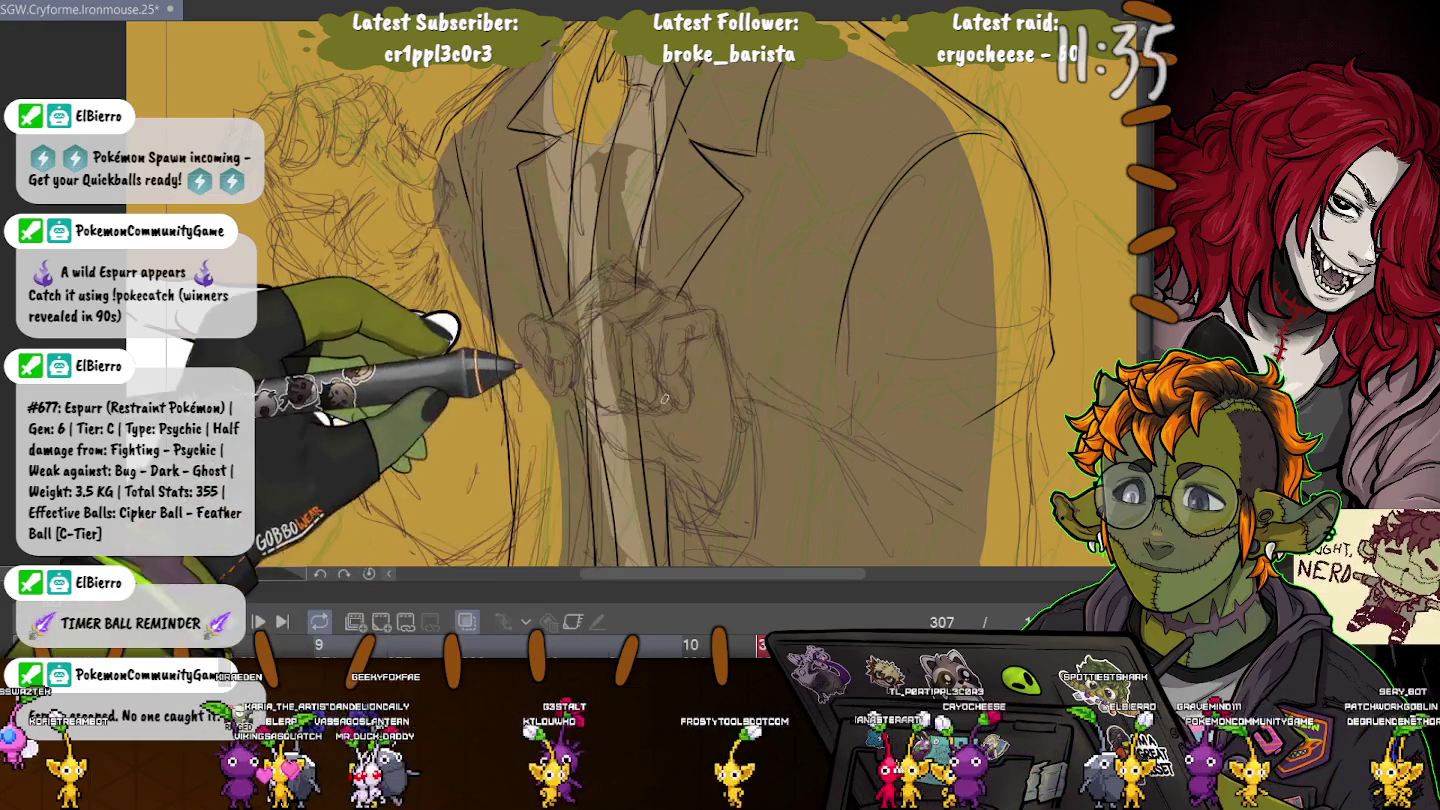
{"action": "scroll", "coordinate": [599, 300], "scroll_direction": "up", "scroll_amount": 2}
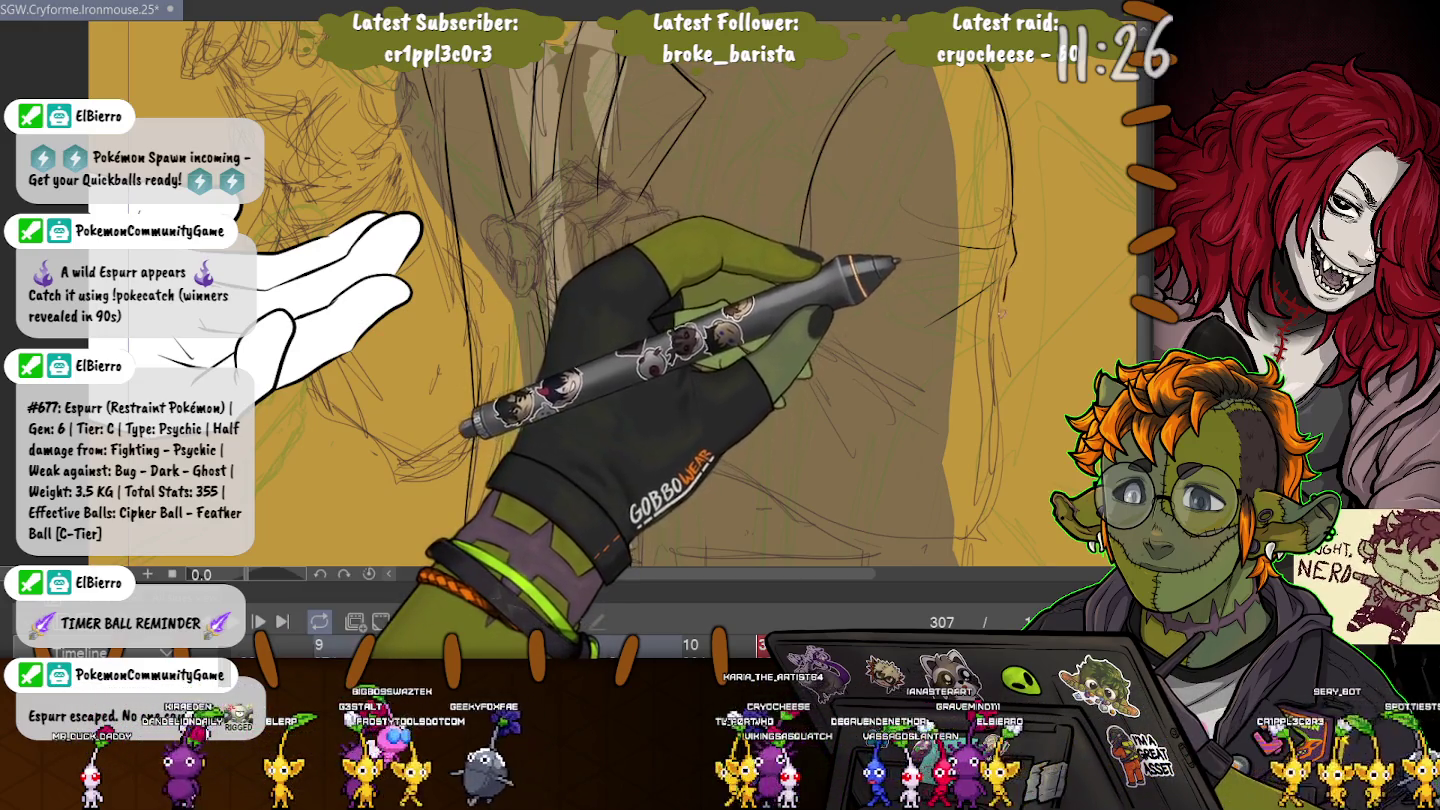
{"action": "scroll", "coordinate": [951, 535], "scroll_direction": "down", "scroll_amount": 1}
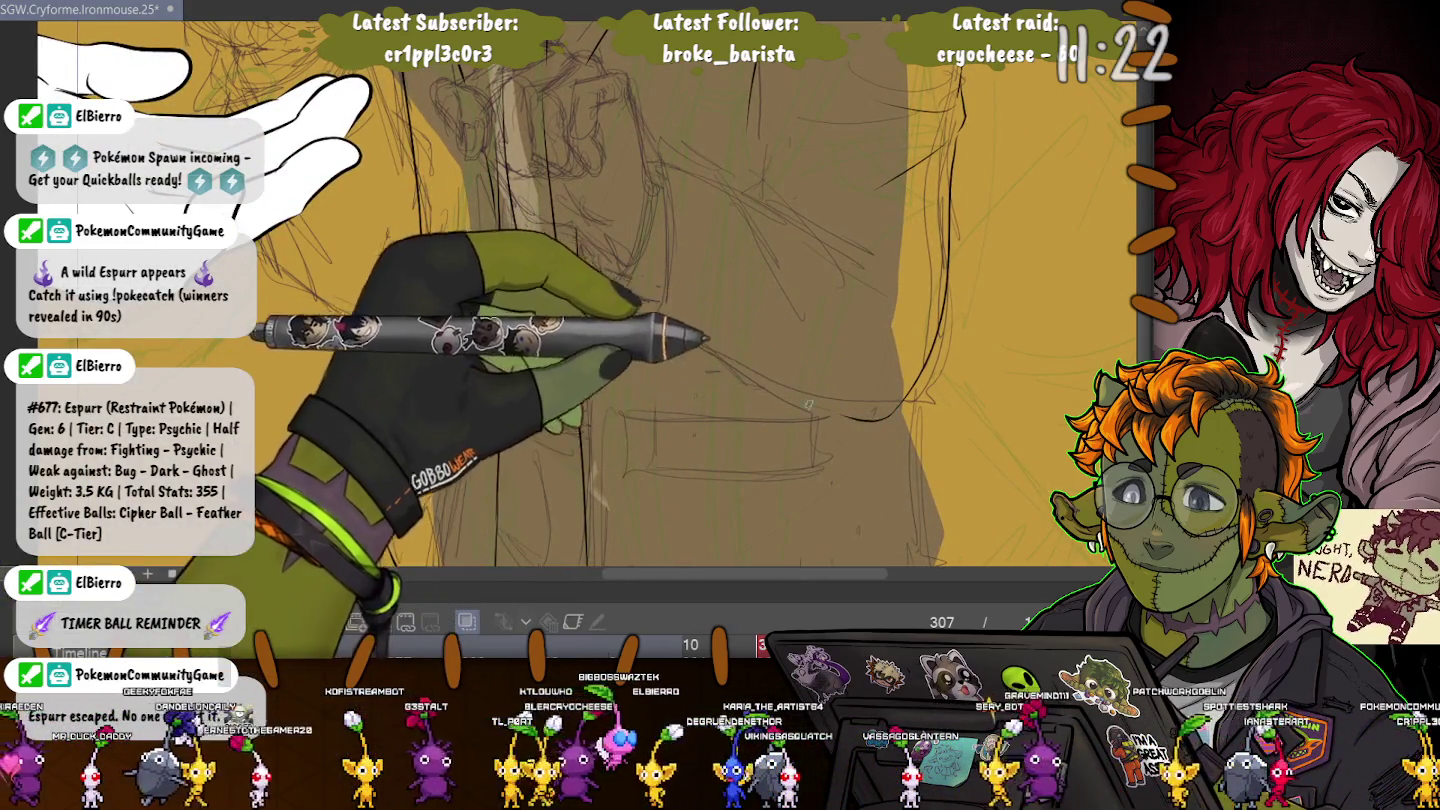
{"action": "left_click_drag", "start_coordinate": [867, 419], "coordinate": [596, 311]}
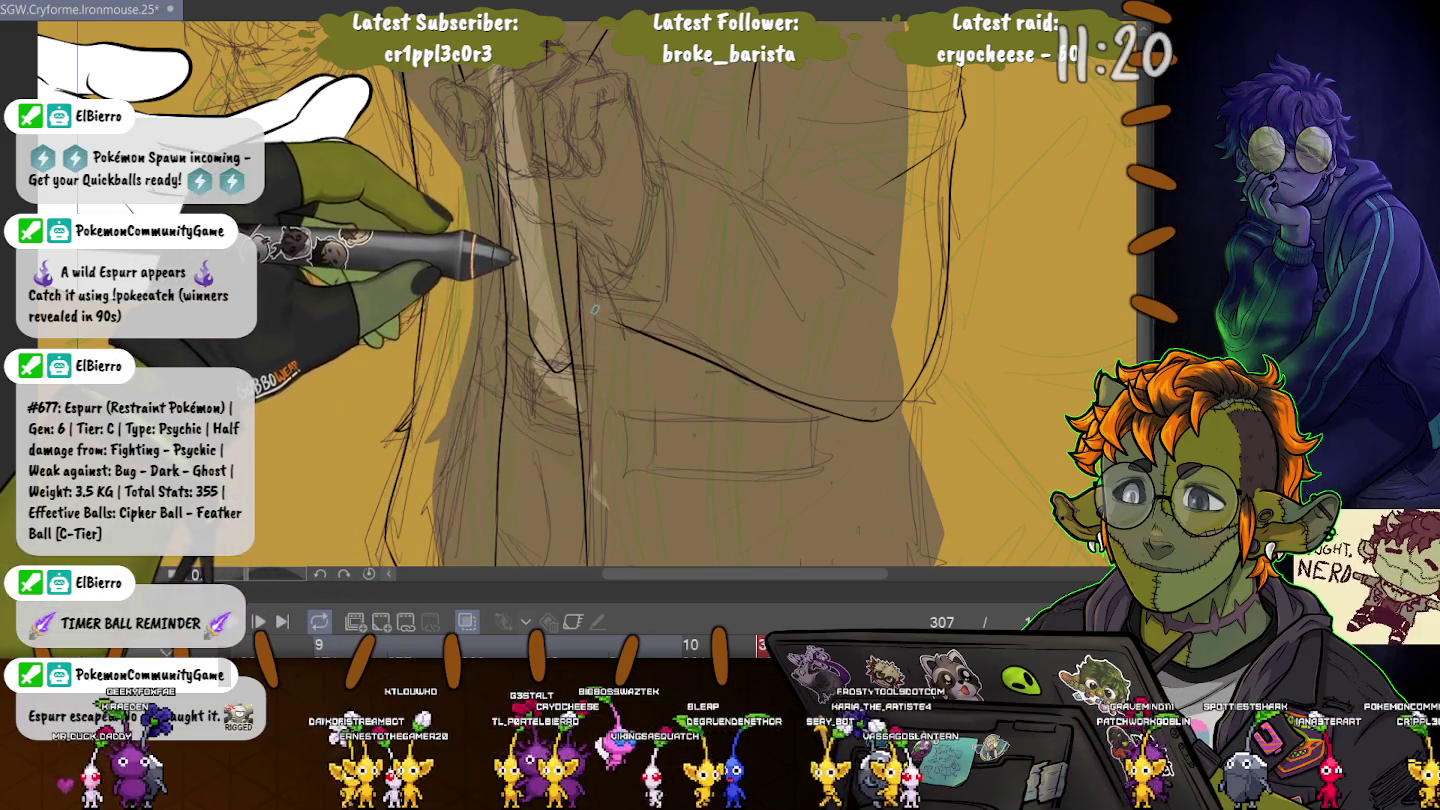
- Undo the overshooting stroke end and ink a short vertical line on the lower jacket near the fist
{"action": "key", "text": "ctrl+z"}
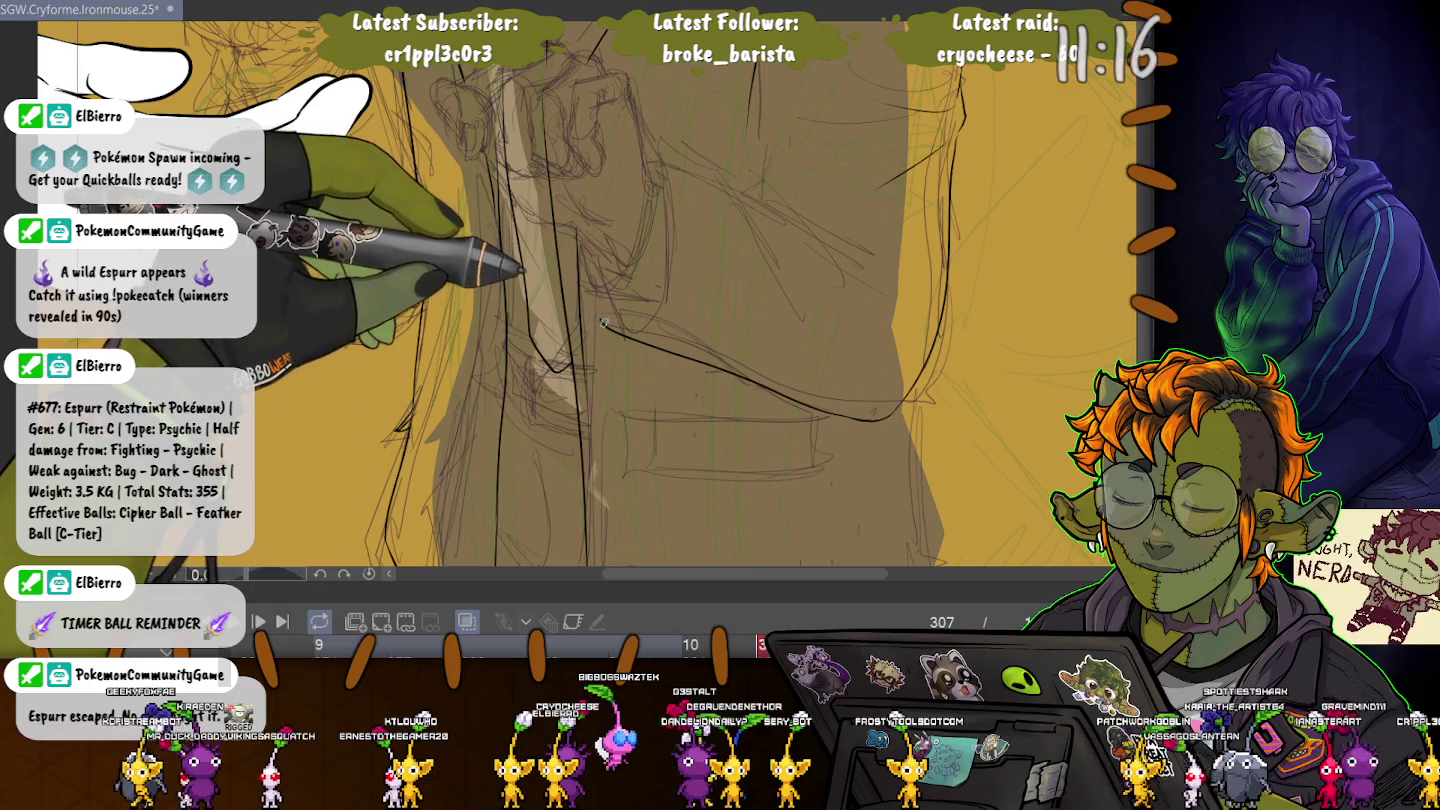
{"action": "left_click_drag", "start_coordinate": [664, 184], "coordinate": [662, 258]}
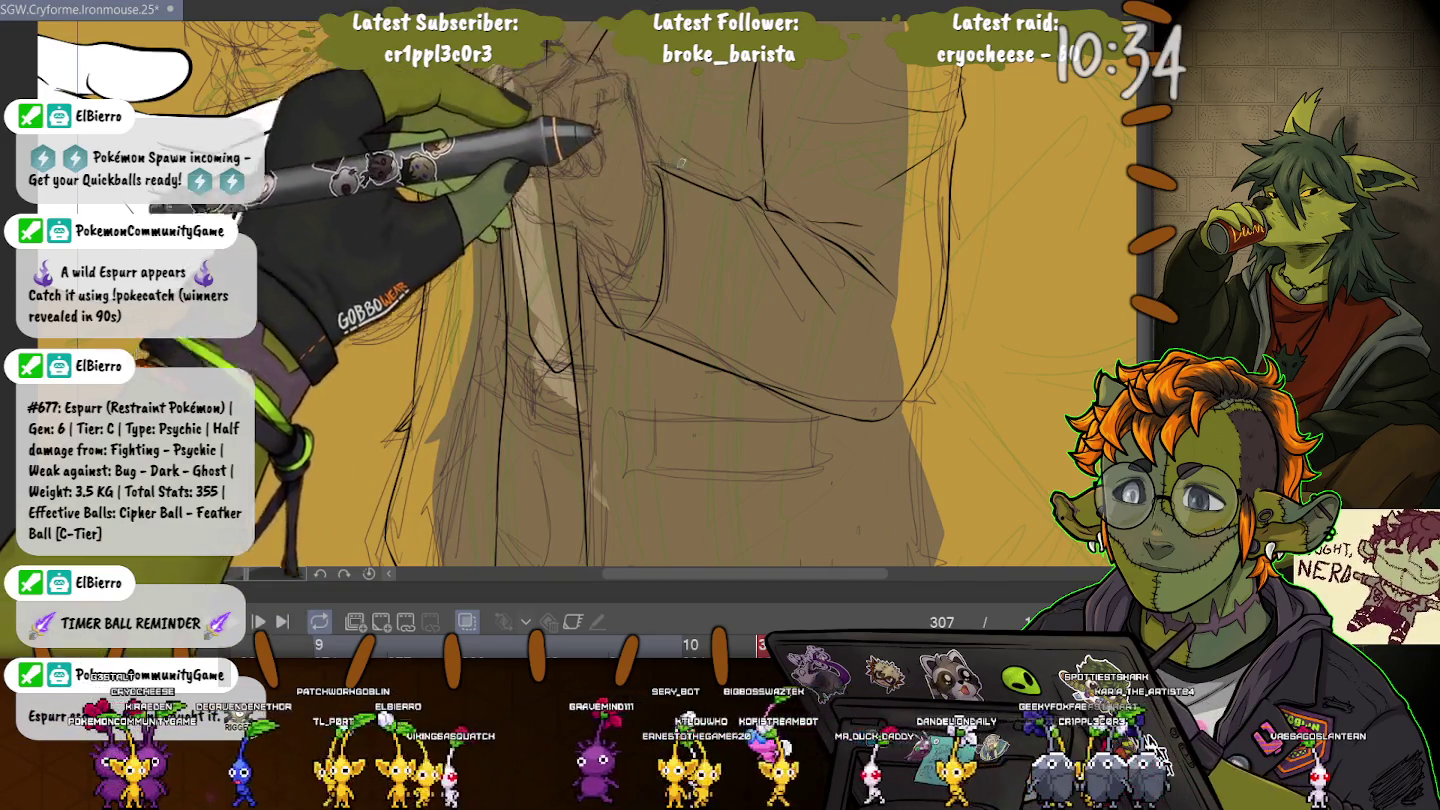
{"action": "key", "text": "h"}
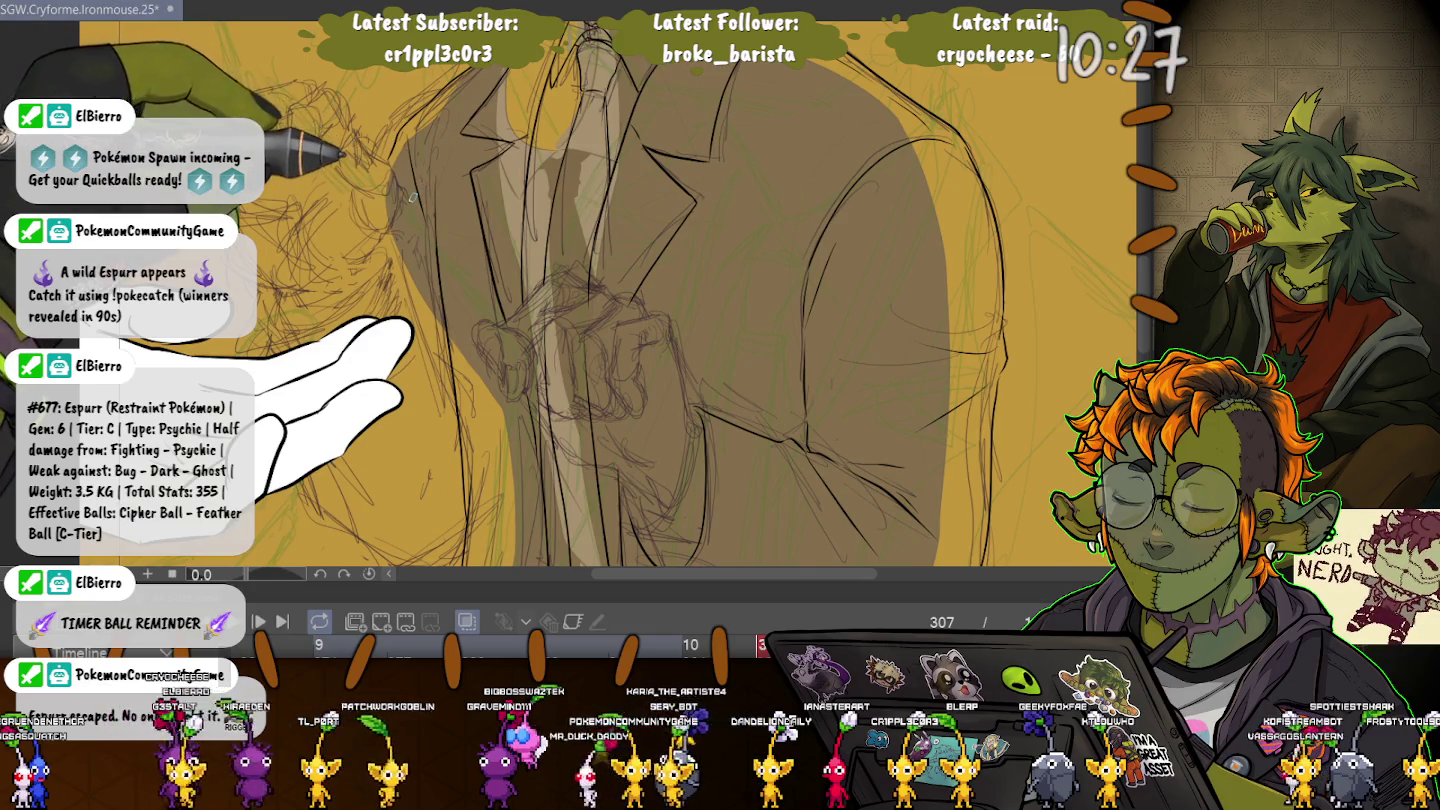
{"action": "scroll", "coordinate": [412, 195], "scroll_direction": "up", "scroll_amount": 3}
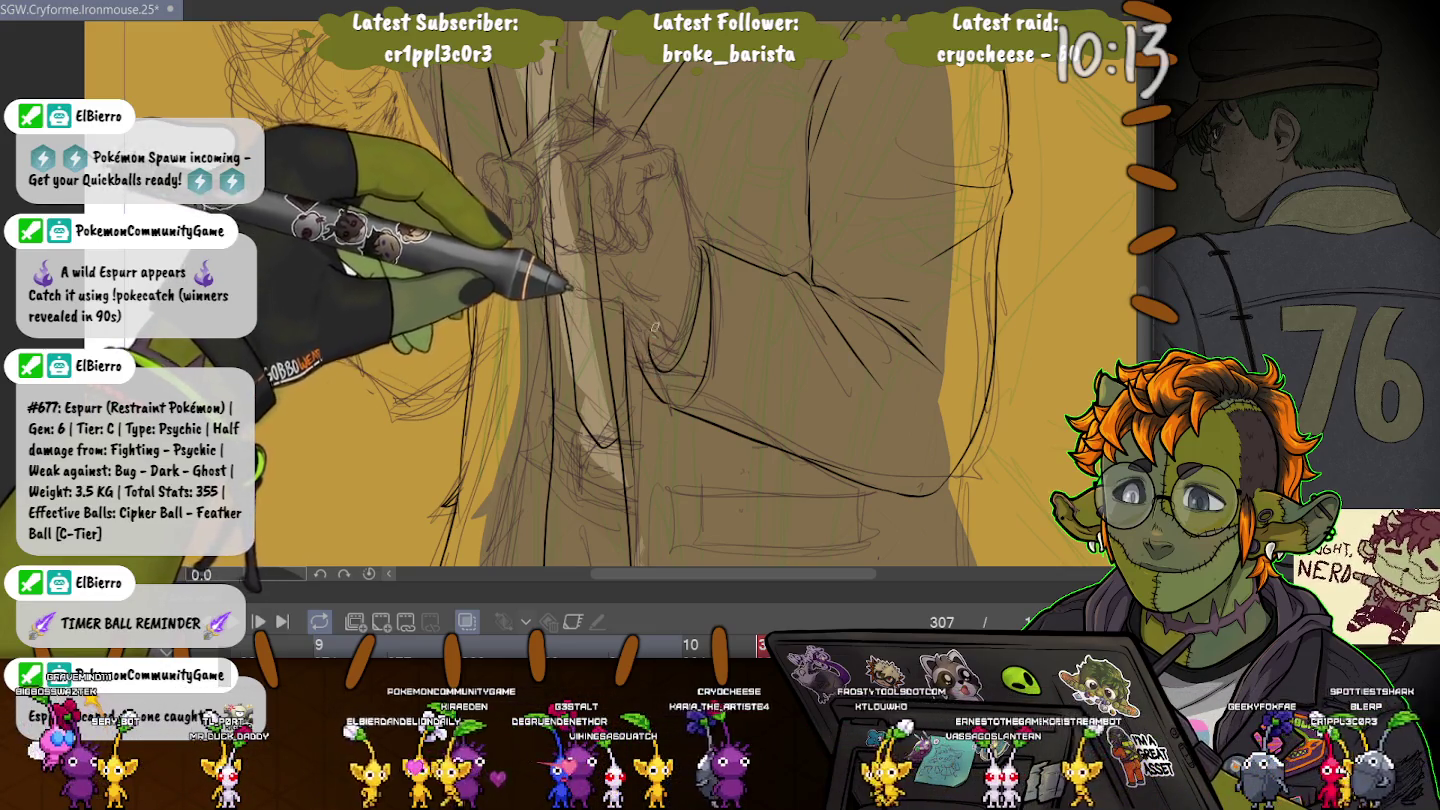
{"action": "scroll", "coordinate": [654, 328], "scroll_direction": "up", "scroll_amount": 3}
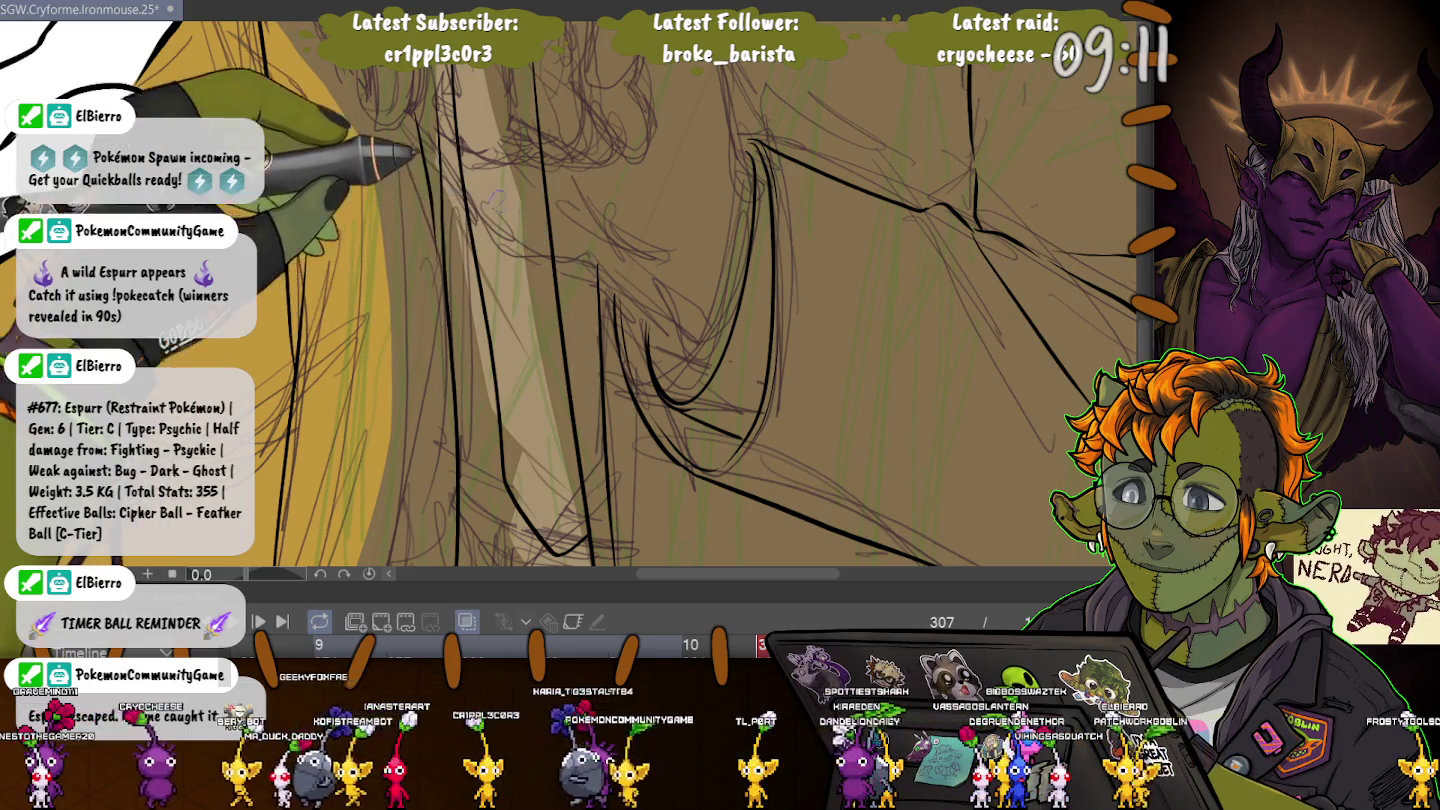
{"action": "left_click_drag", "start_coordinate": [491, 121], "coordinate": [467, 444]}
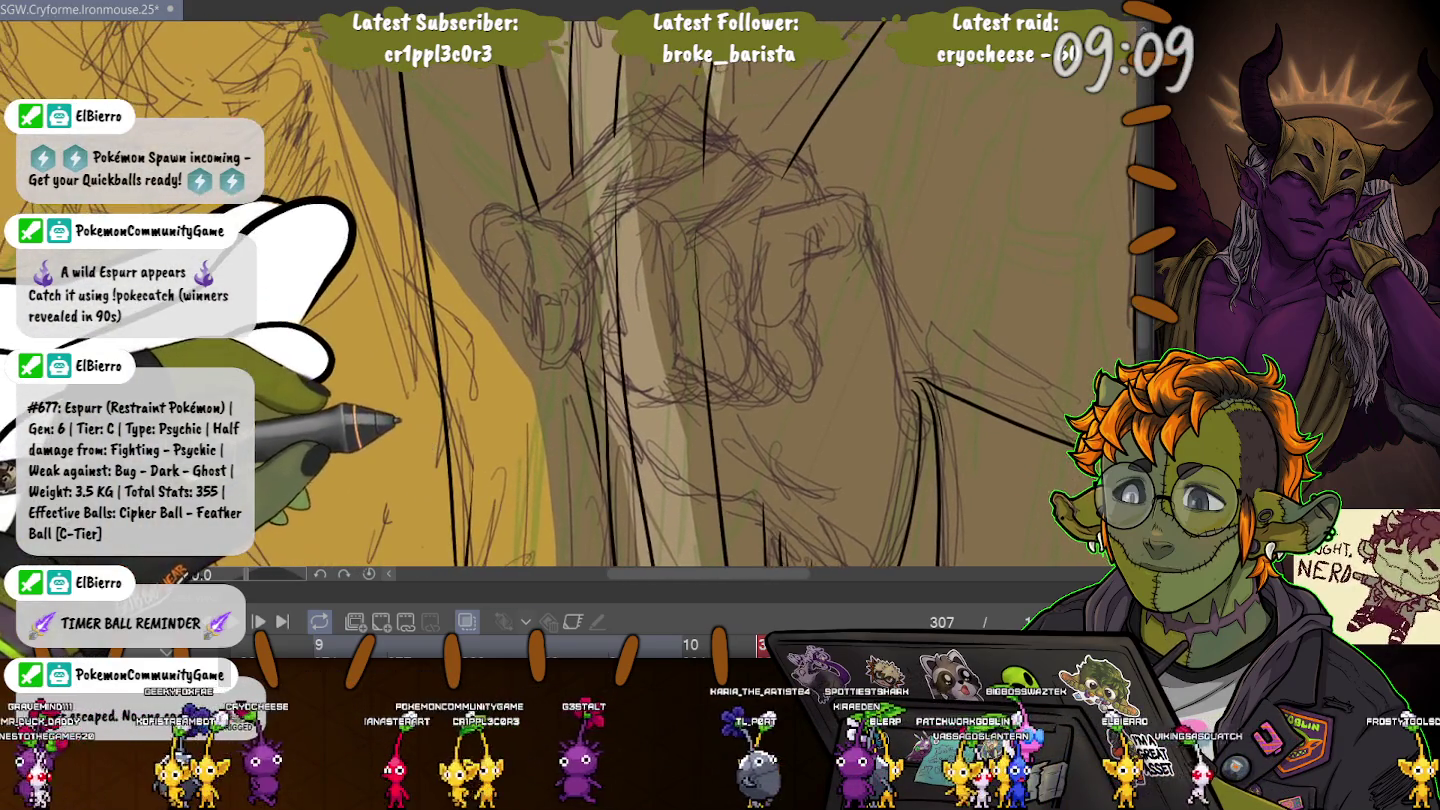
{"action": "scroll", "coordinate": [467, 444], "scroll_direction": "down", "scroll_amount": 2}
{"action": "scroll", "coordinate": [467, 444], "scroll_direction": "down", "scroll_amount": 2}
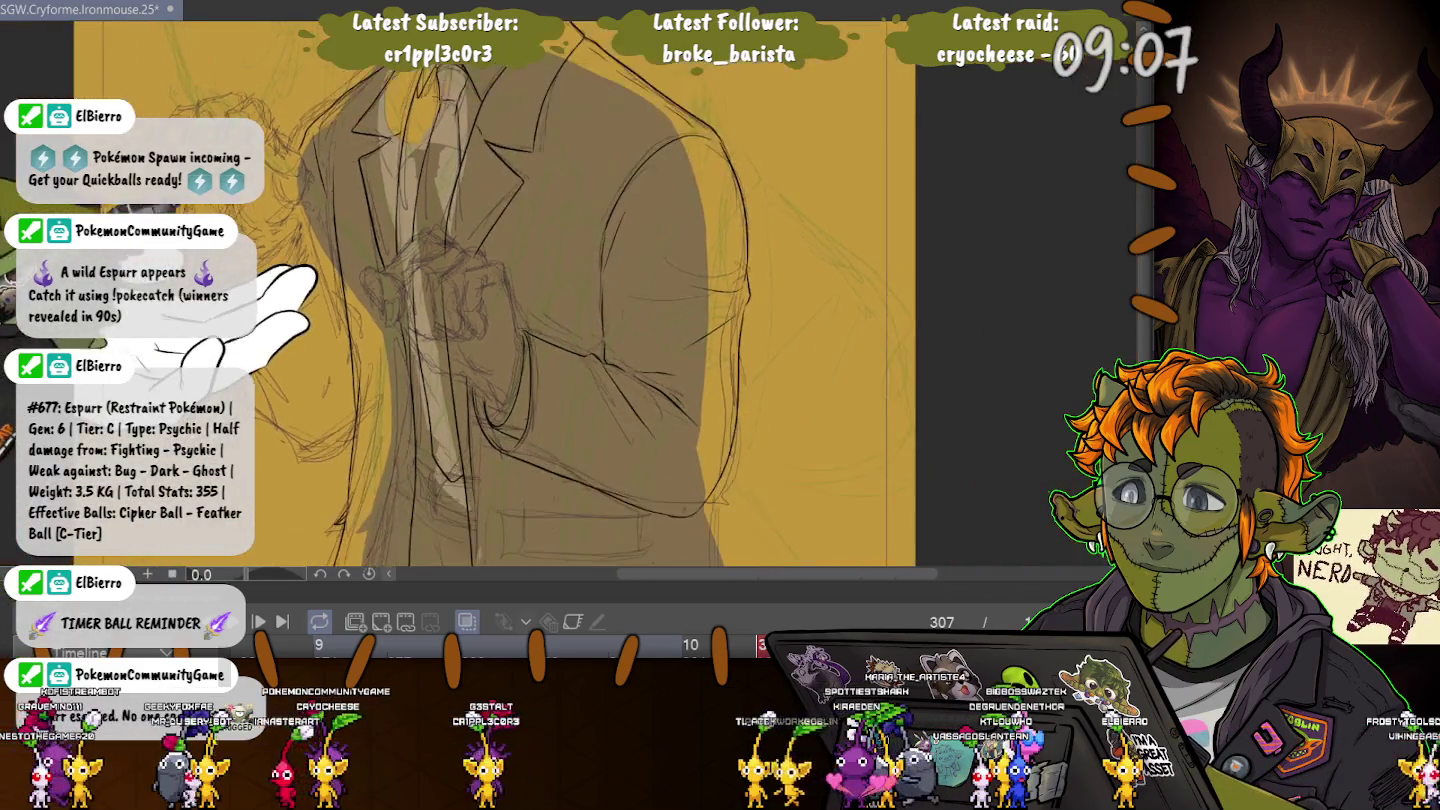
{"action": "scroll", "coordinate": [467, 445], "scroll_direction": "down", "scroll_amount": 2}
{"action": "left_click_drag", "start_coordinate": [500, 300], "coordinate": [506, 318]}
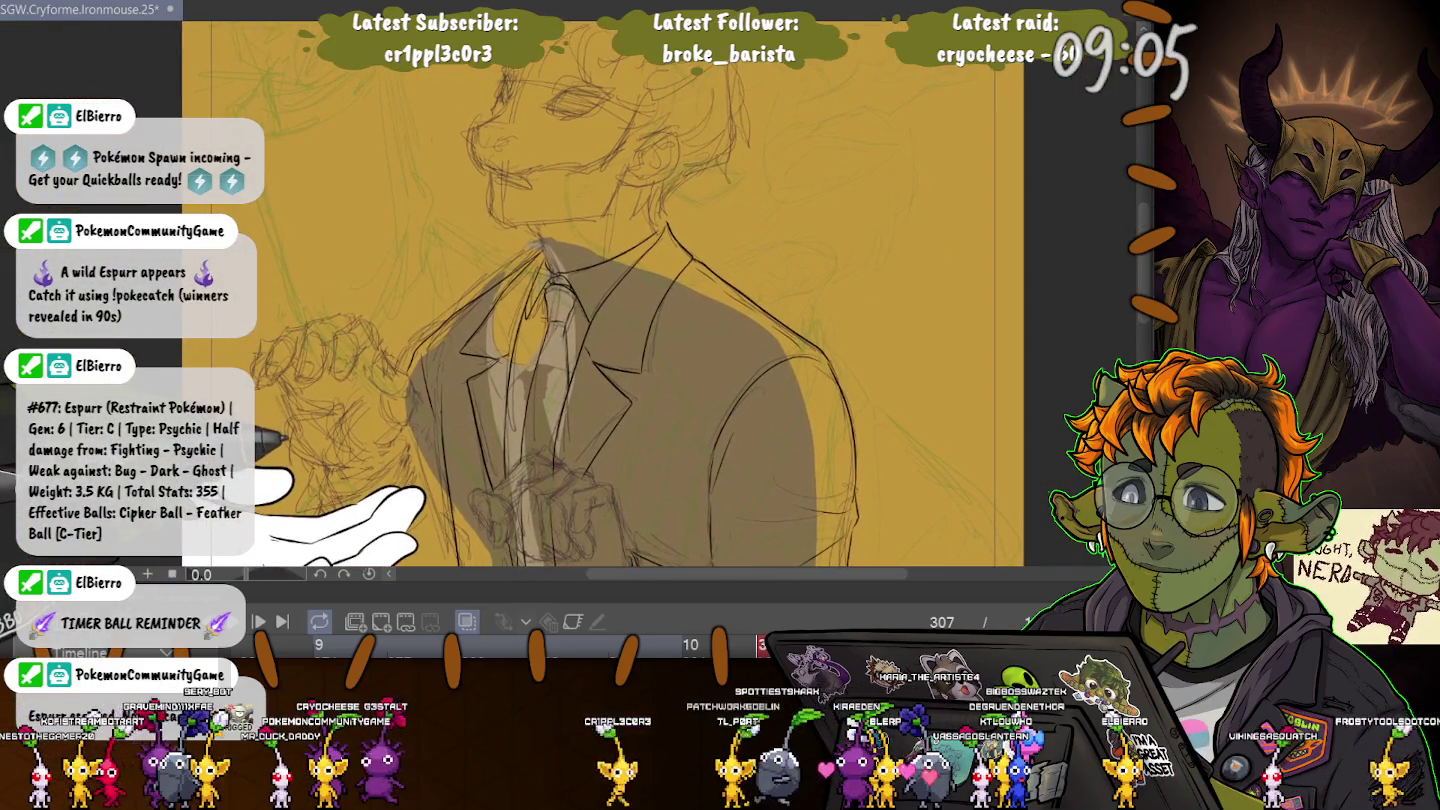
{"action": "scroll", "coordinate": [560, 301], "scroll_direction": "up", "scroll_amount": 5}
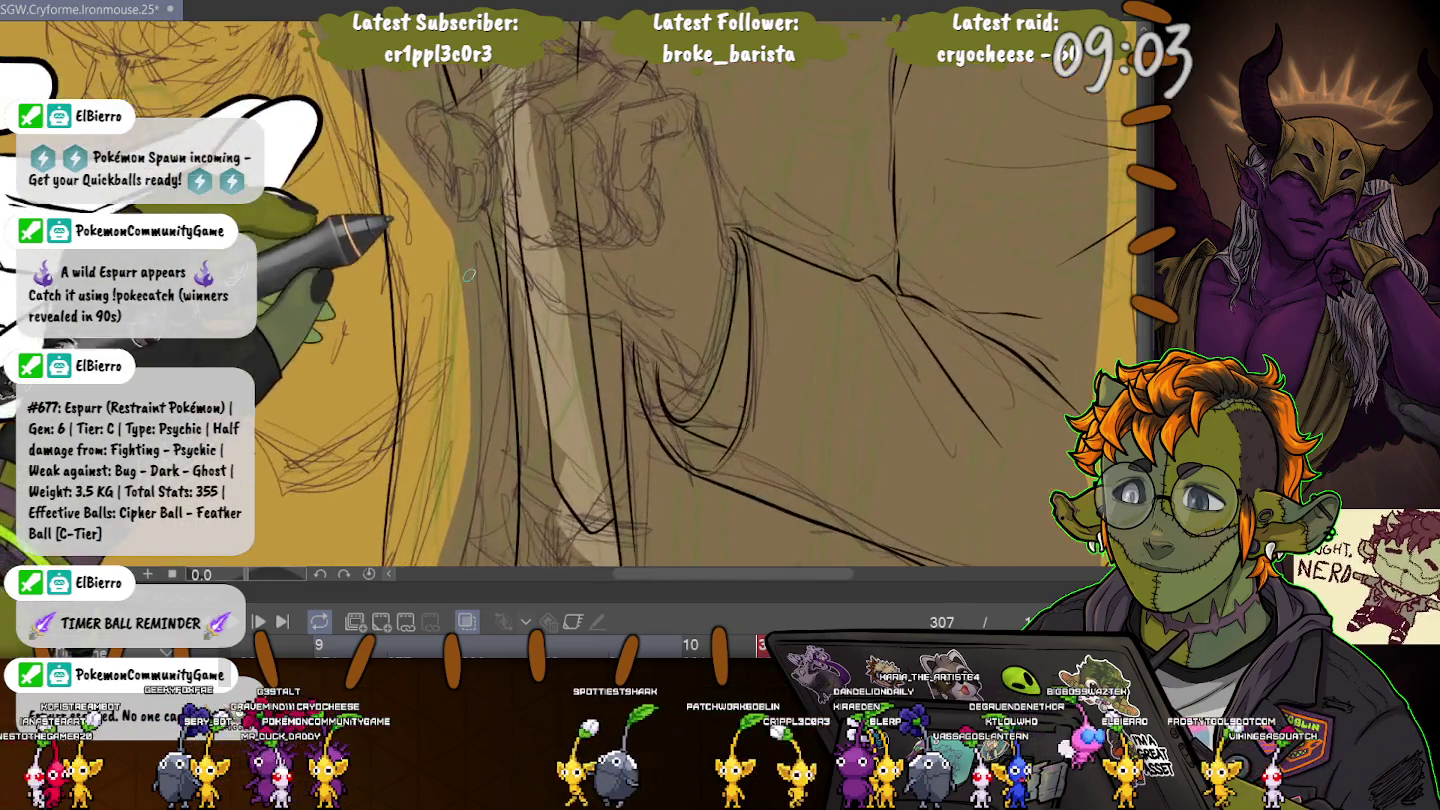
{"action": "left_click_drag", "start_coordinate": [690, 419], "coordinate": [716, 452]}
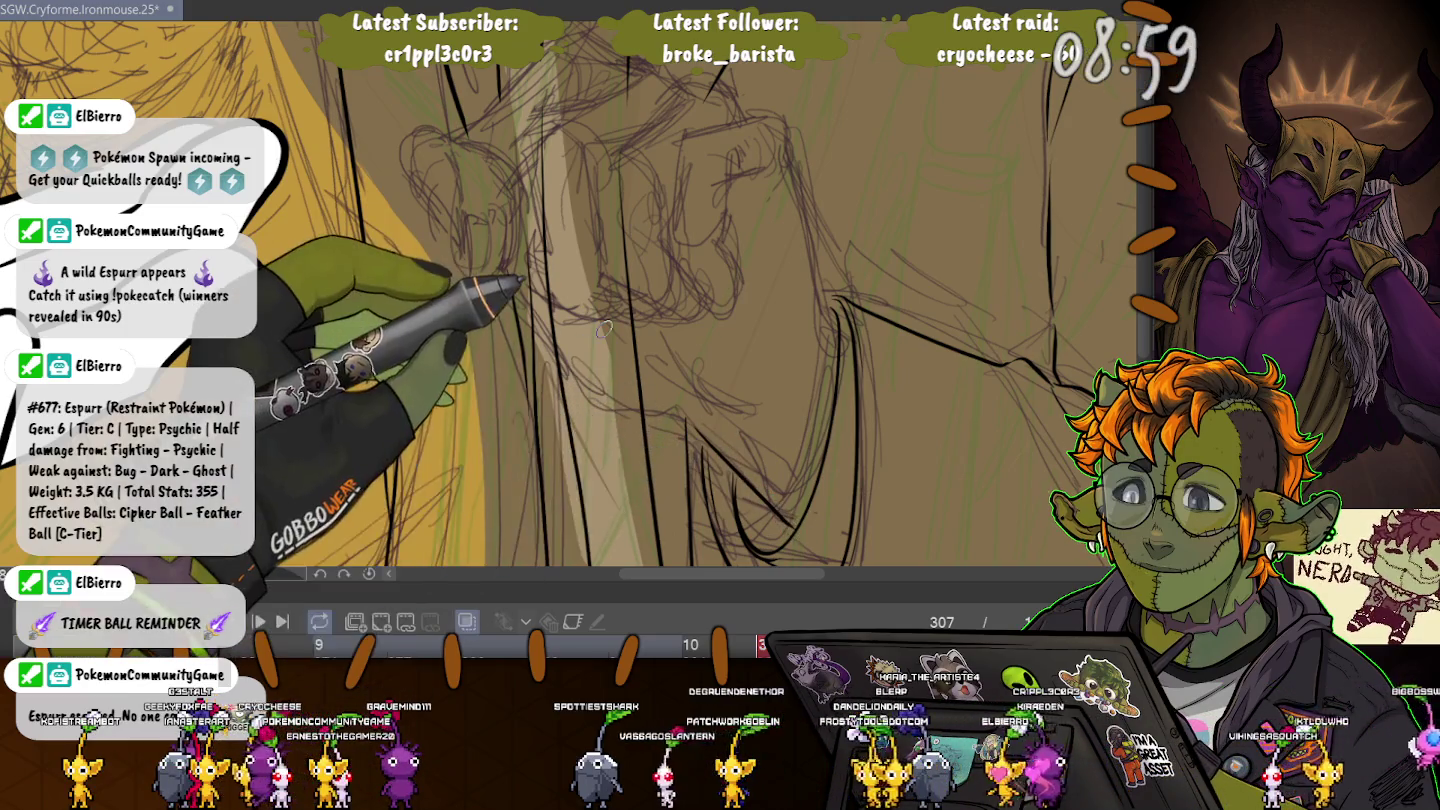
{"action": "scroll", "coordinate": [686, 437], "scroll_direction": "up", "scroll_amount": 3}
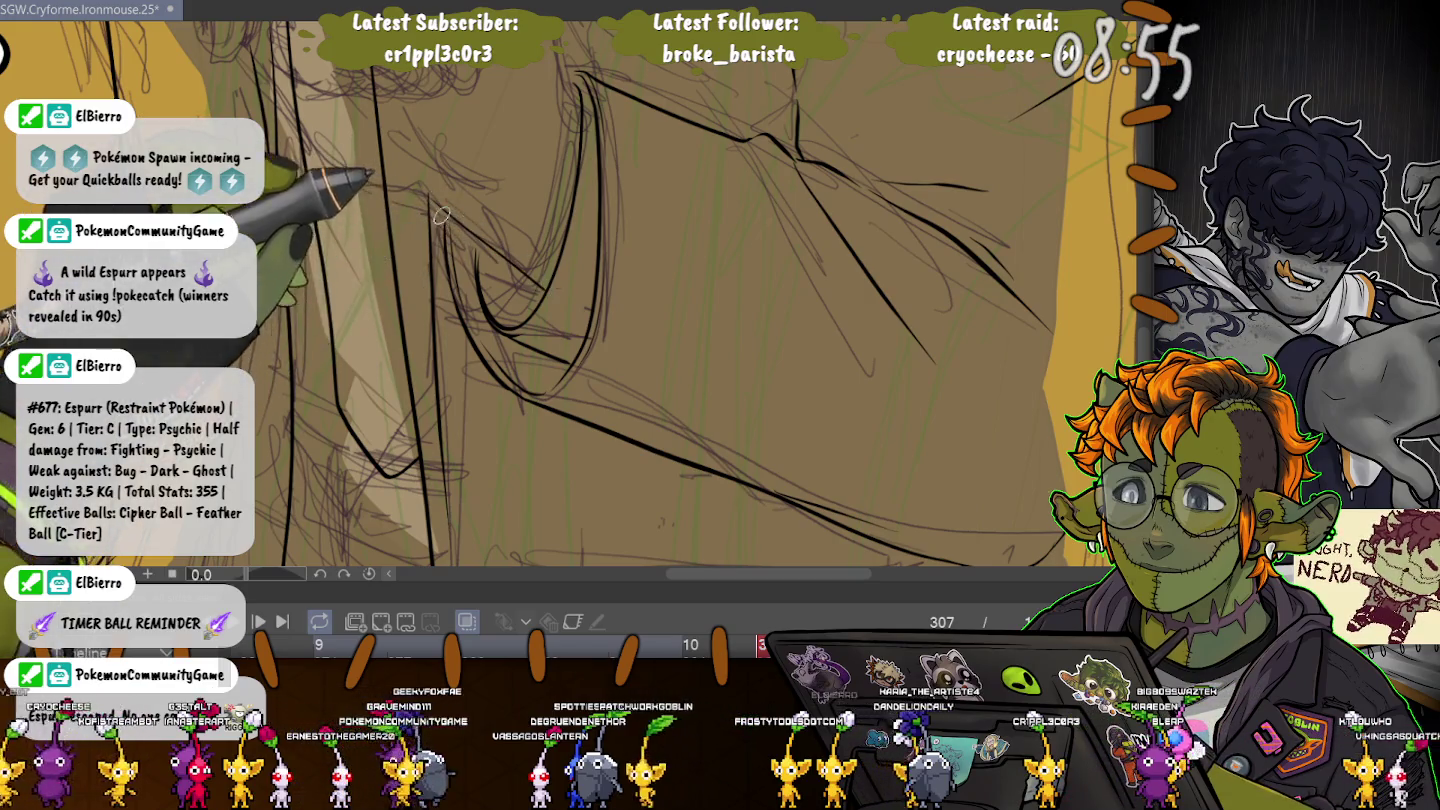
{"action": "scroll", "coordinate": [664, 335], "scroll_direction": "down", "scroll_amount": 2}
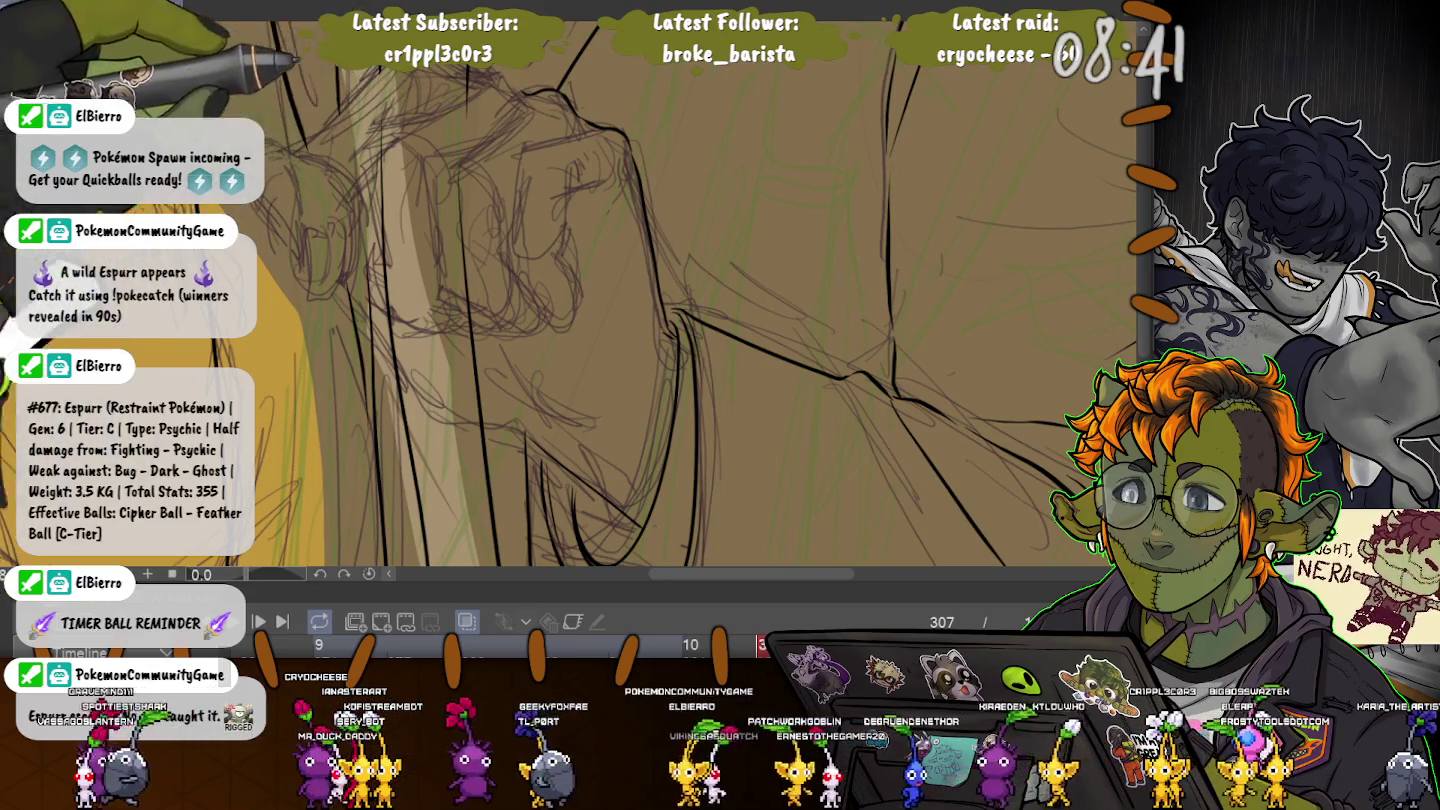
{"action": "left_click_drag", "start_coordinate": [530, 113], "coordinate": [630, 313]}
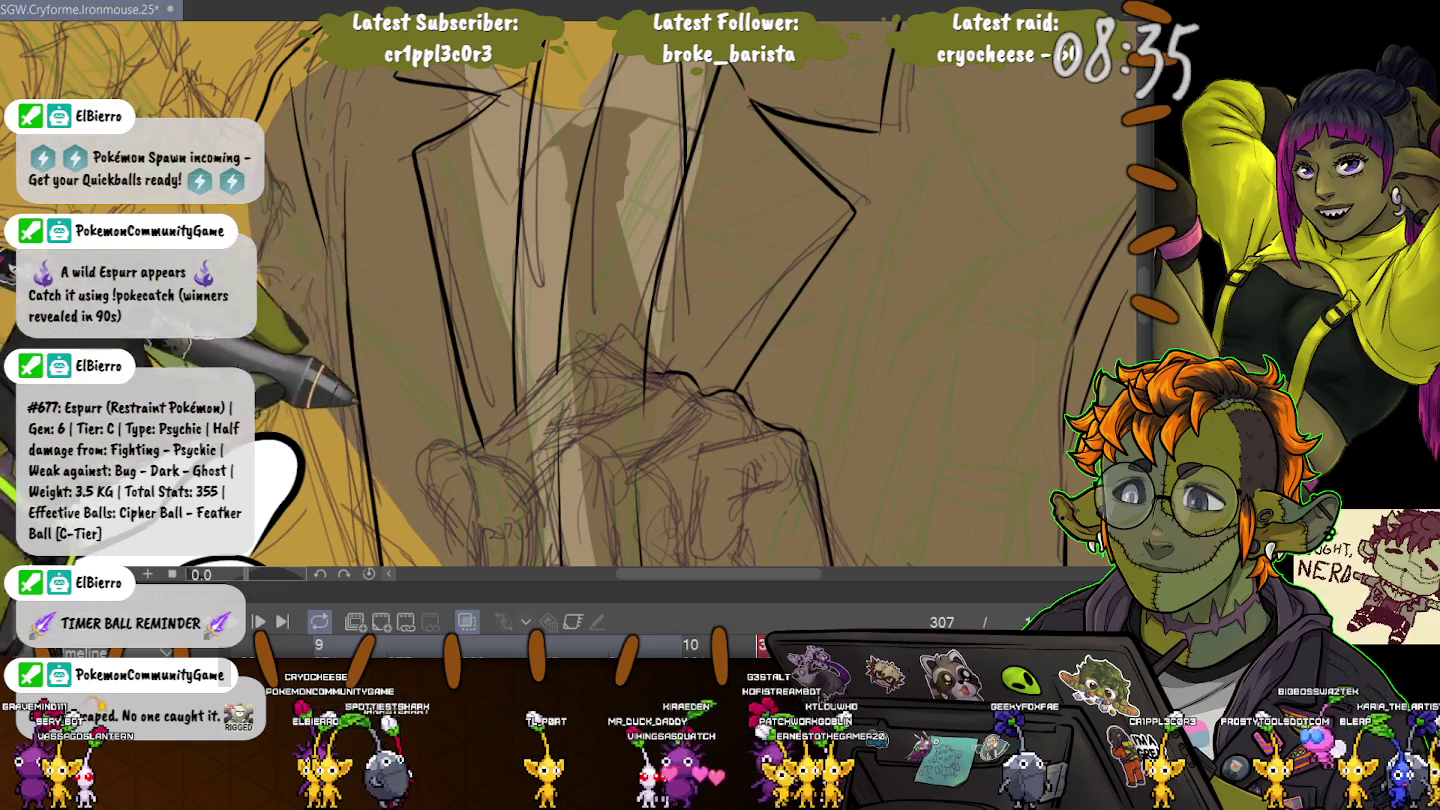
{"action": "left_click_drag", "start_coordinate": [338, 241], "coordinate": [702, 169]}
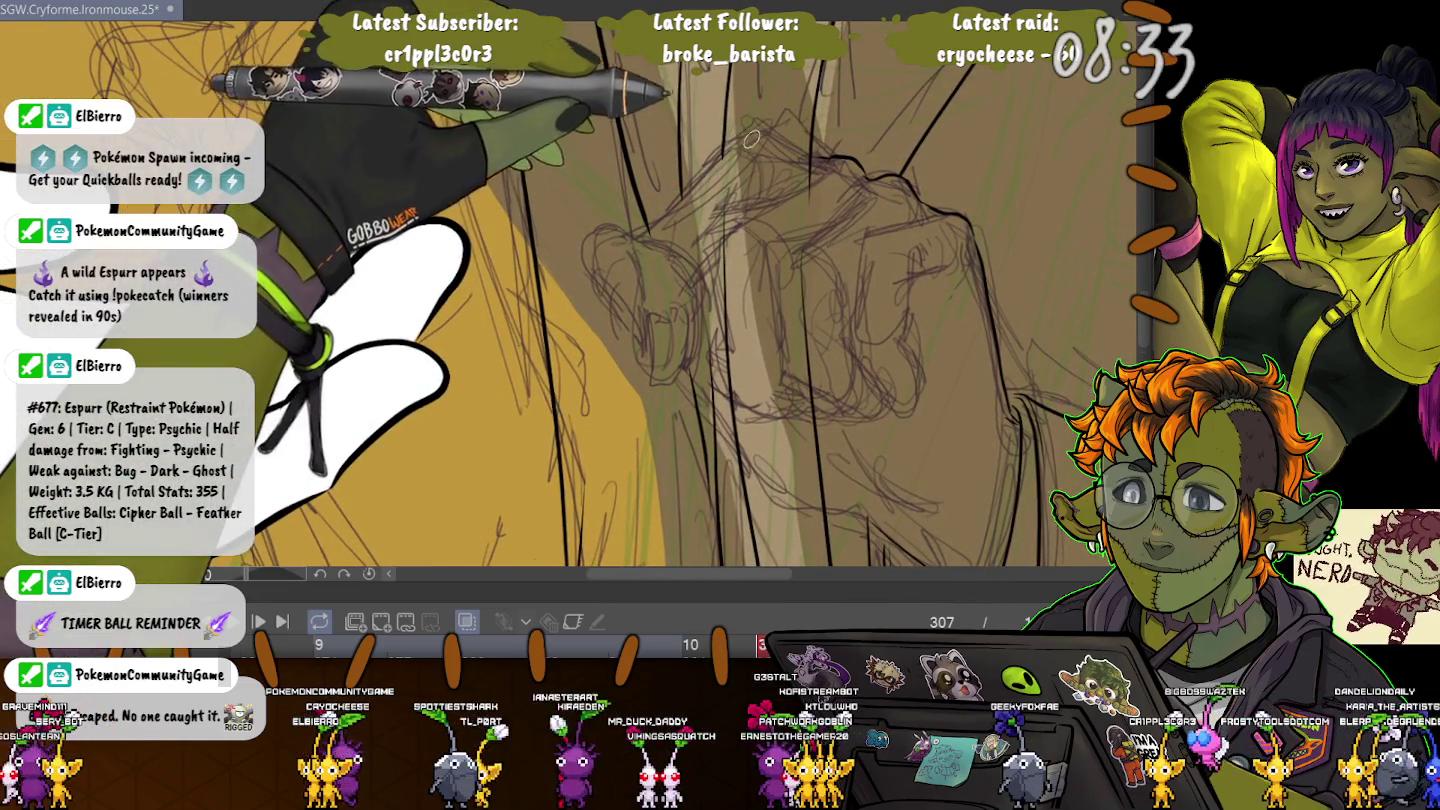
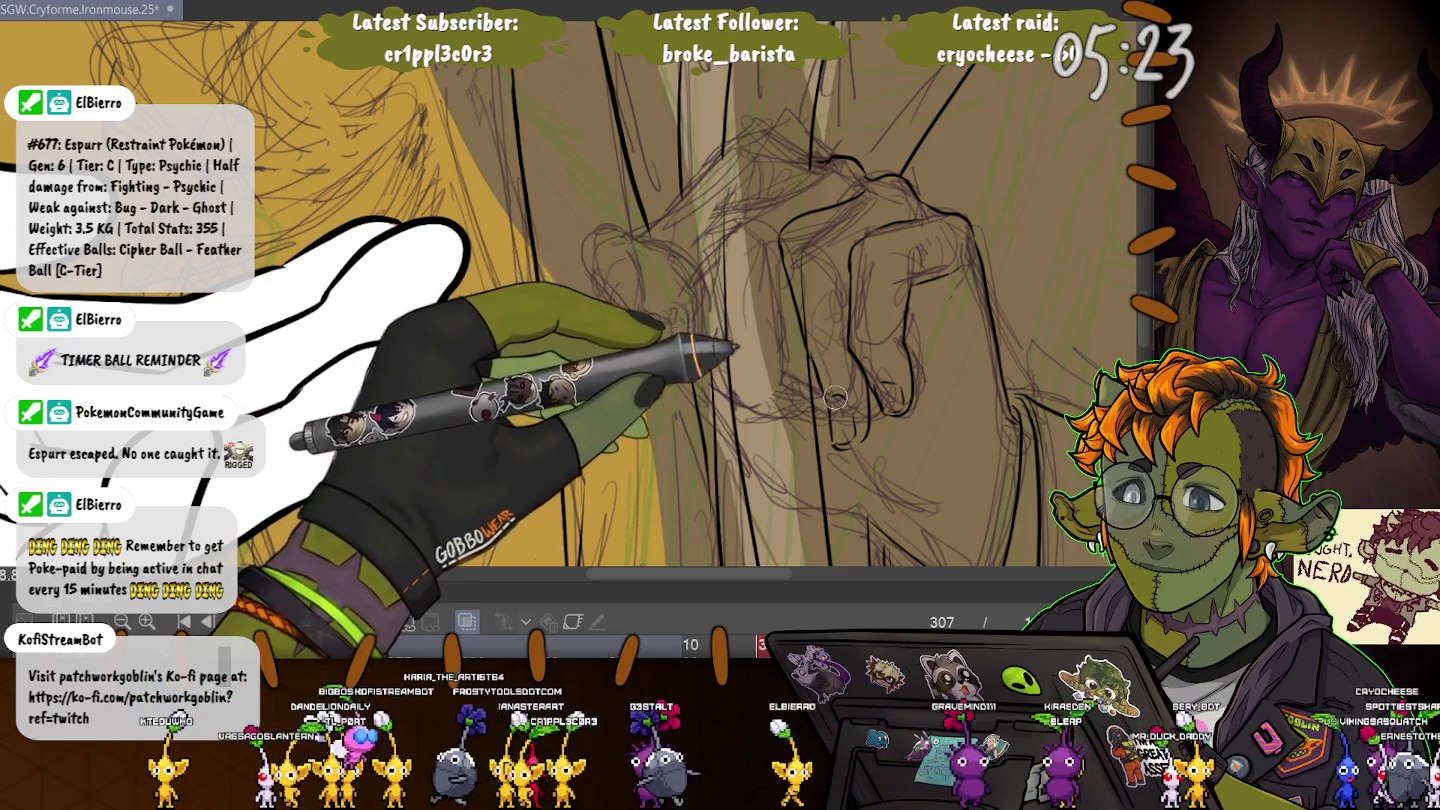
- Ink the fist's knuckle lines, undo two stray marks, and save the drawing
{"action": "left_click", "coordinate": [840, 398]}
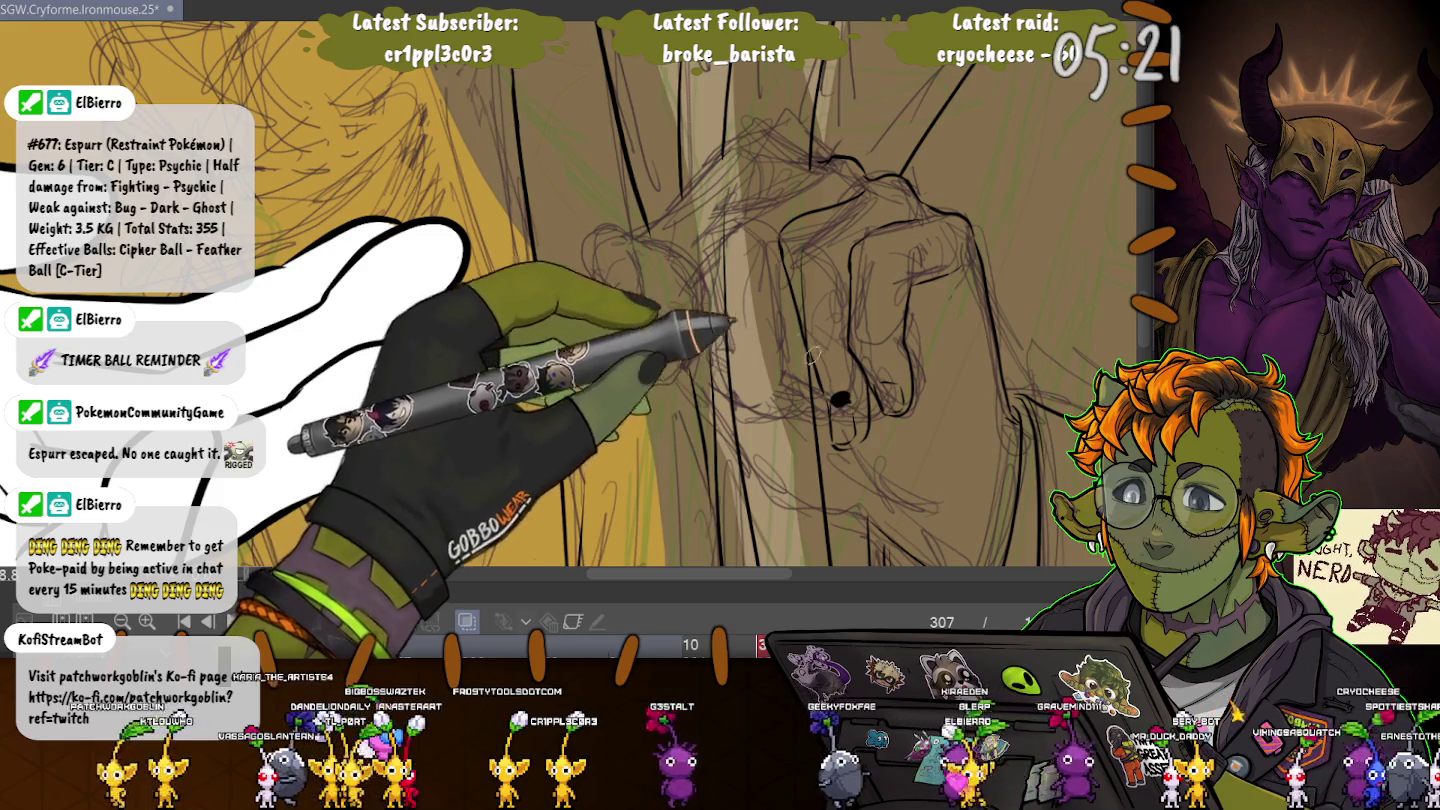
{"action": "key", "text": "ctrl+z"}
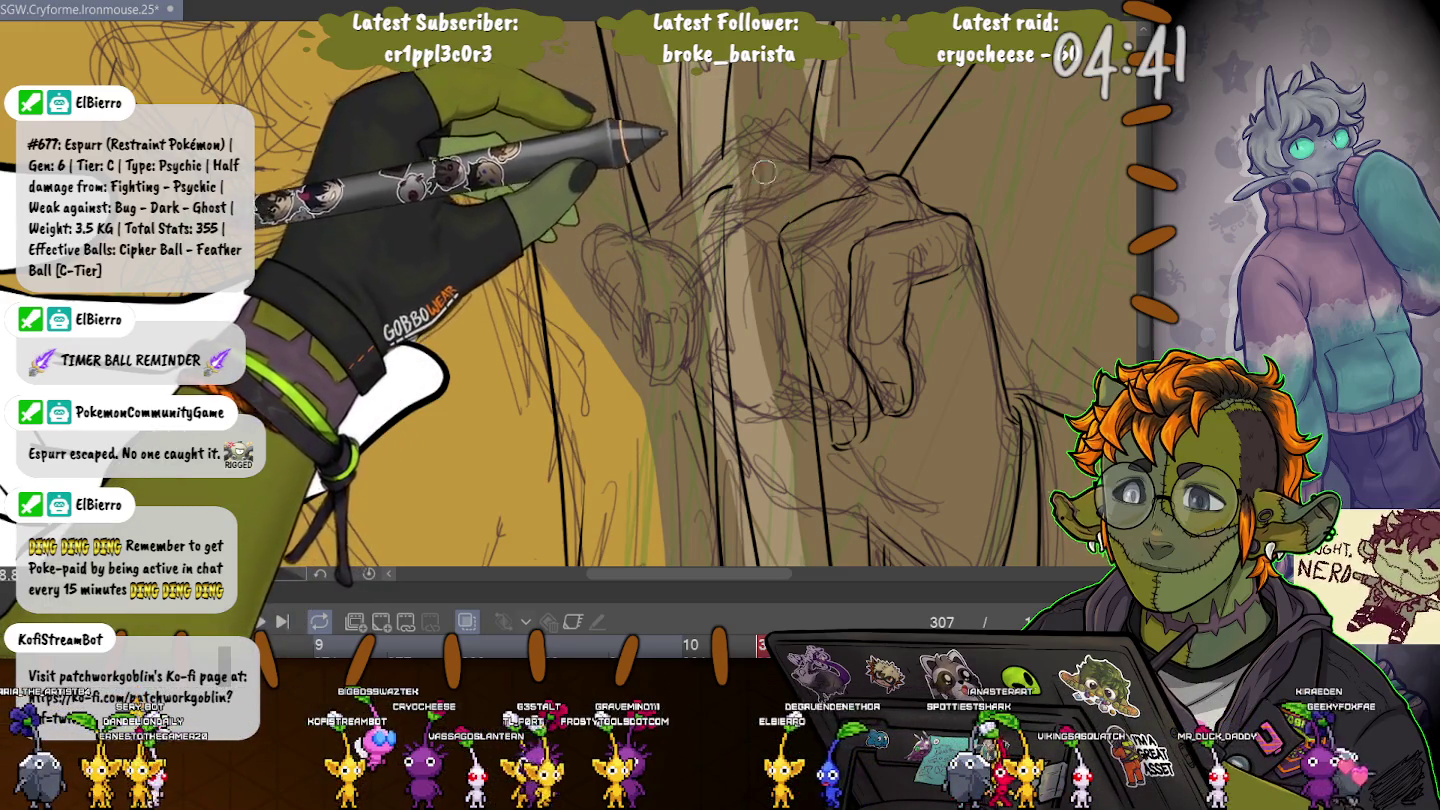
{"action": "key", "text": "ctrl+z"}
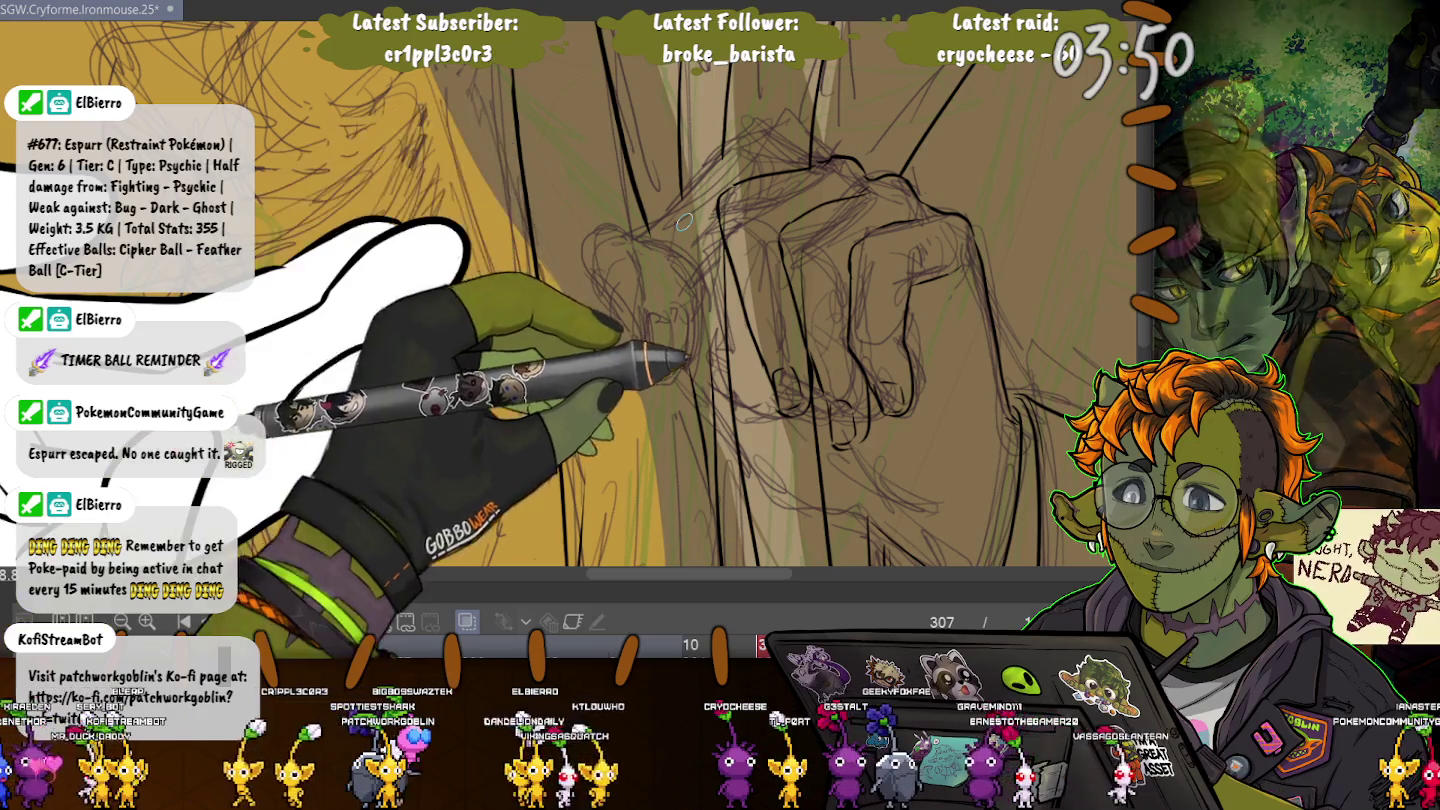
{"action": "key", "text": "ctrl+s"}
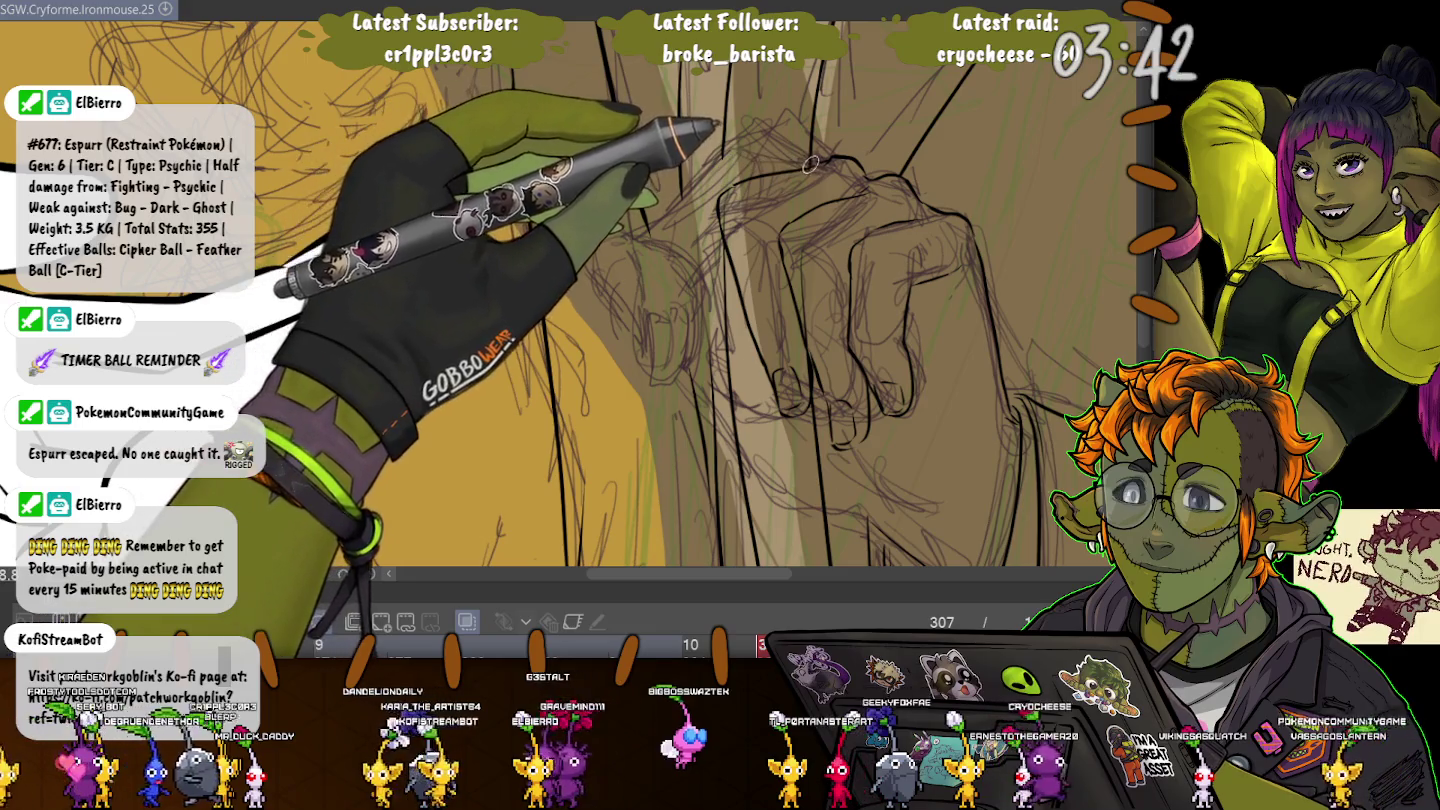
{"action": "left_click_drag", "start_coordinate": [810, 160], "coordinate": [757, 150]}
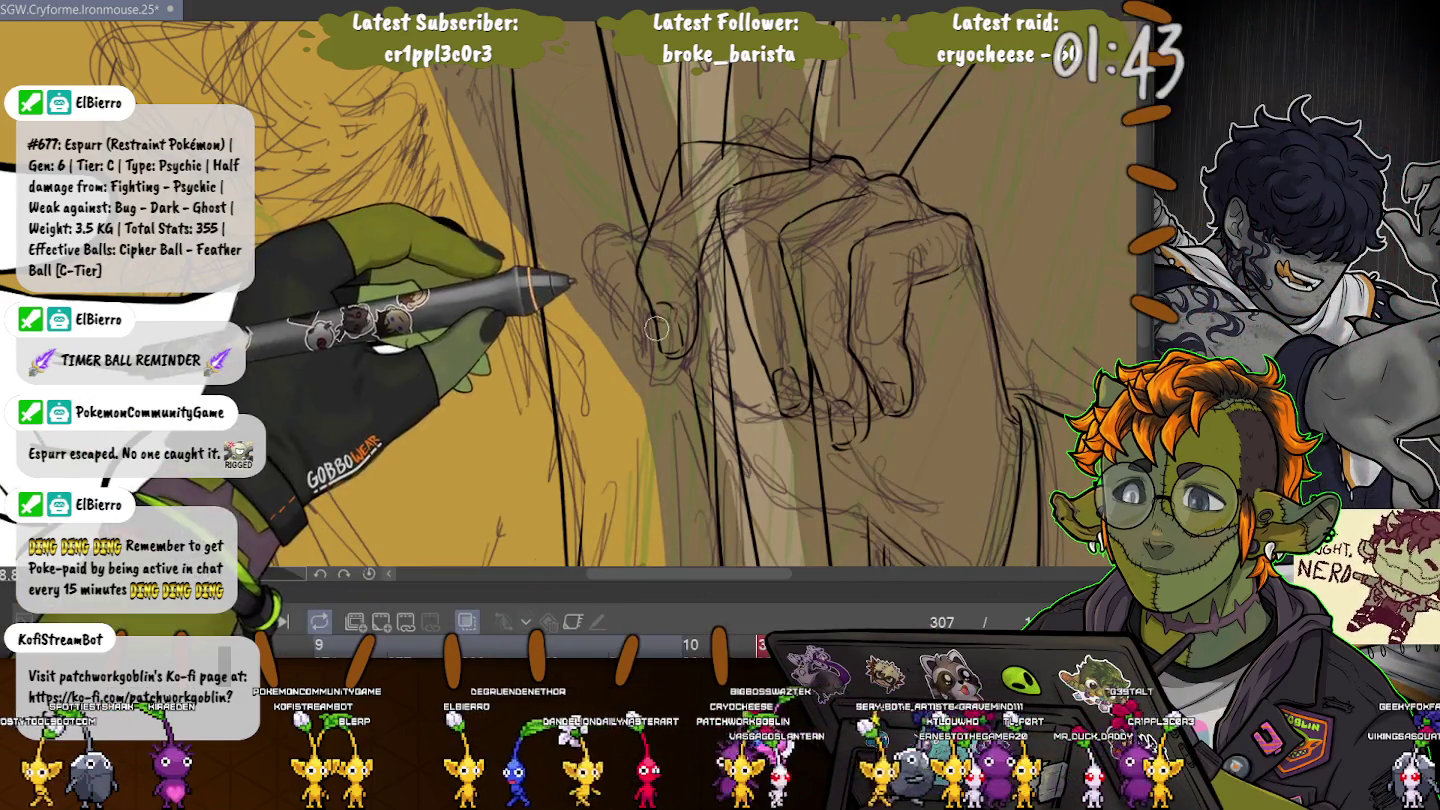
- Lasso-select the front fingertip of the fist
{"action": "mouse_move", "coordinate": [656, 329]}
{"action": "left_mouse_down"}
{"action": "mouse_move", "coordinate": [688, 283]}
{"action": "mouse_move", "coordinate": [655, 335]}
{"action": "left_mouse_up"}
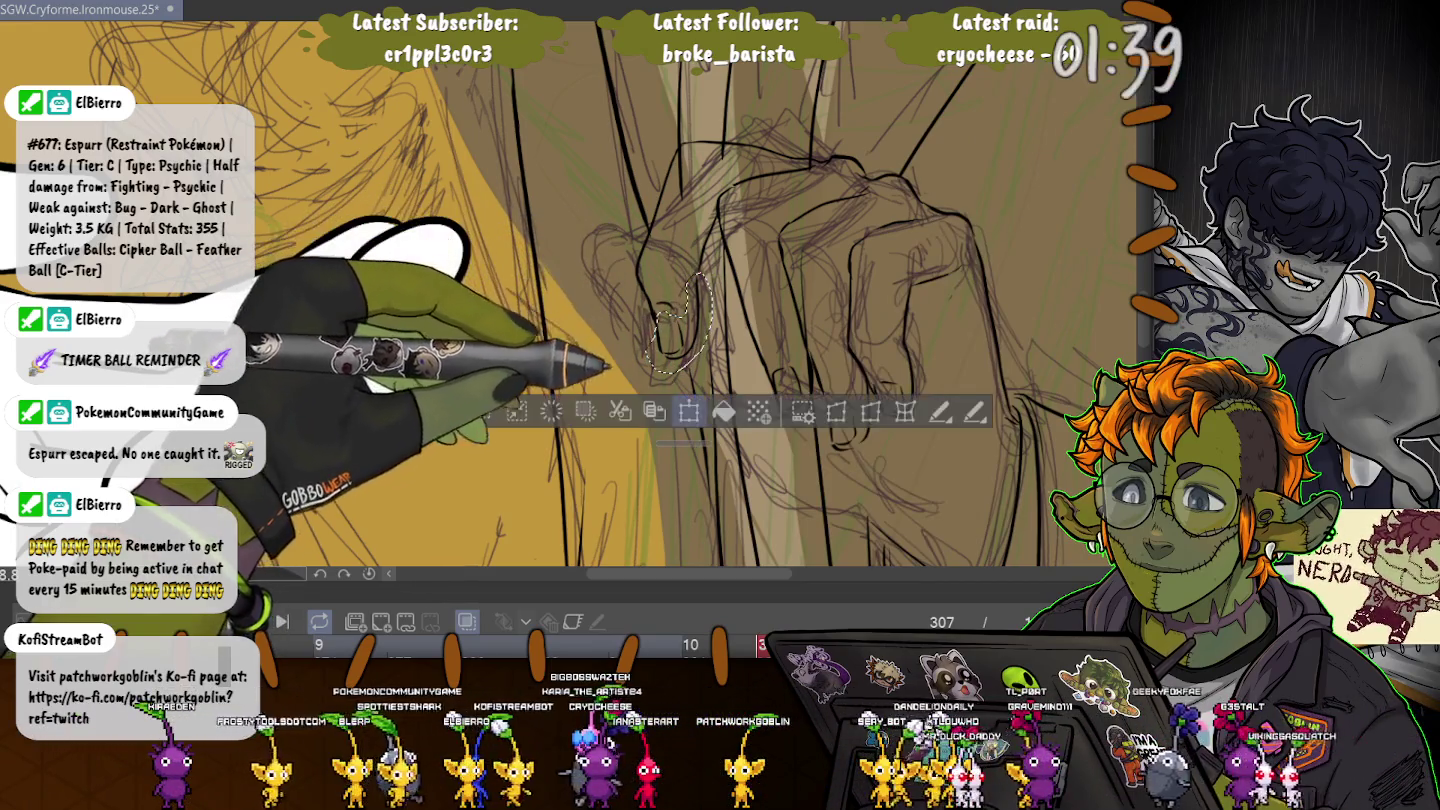
- Rotate the selected front fingertip slightly, deselect, then lasso the leftmost finger
{"action": "left_click", "coordinate": [688, 411]}
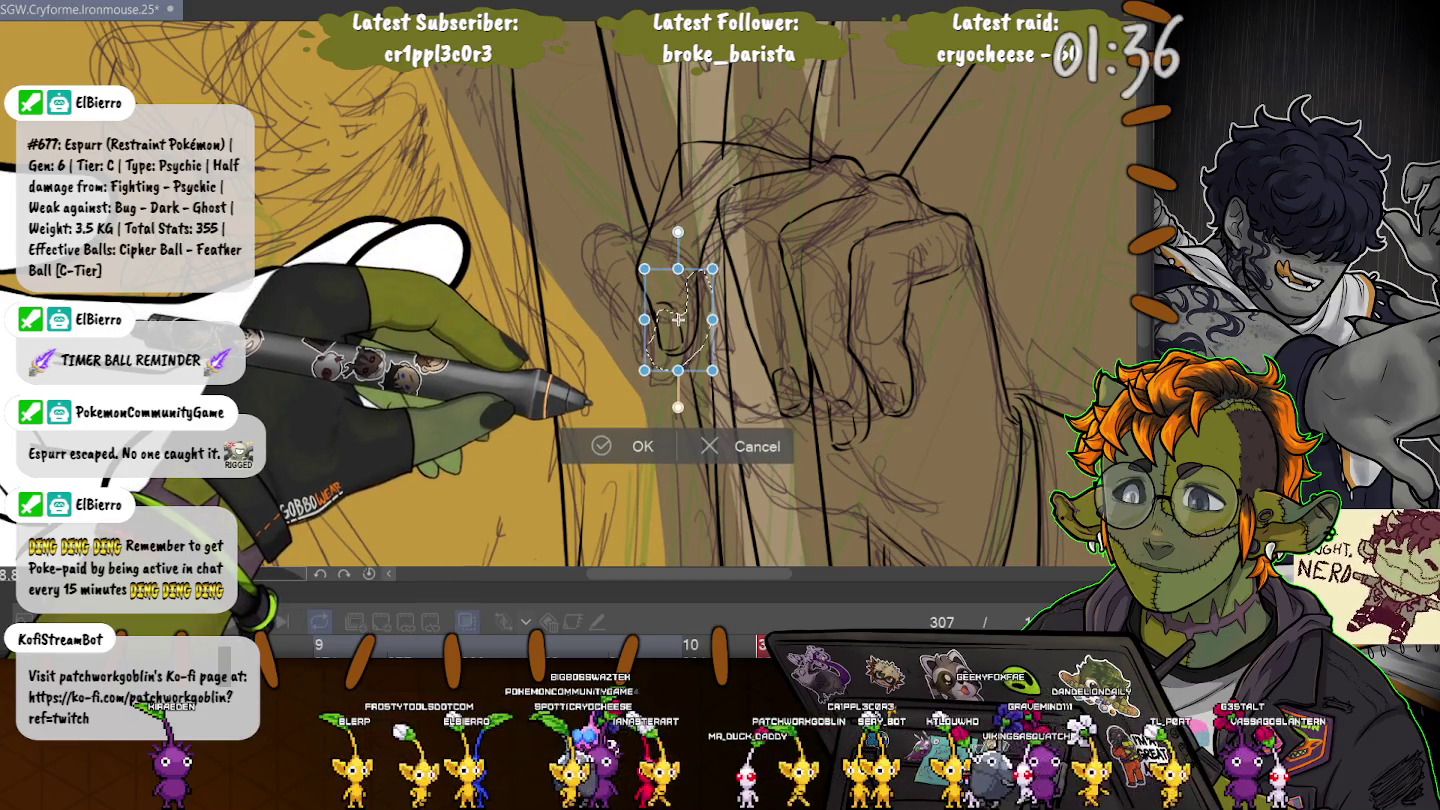
{"action": "left_click_drag", "start_coordinate": [678, 407], "coordinate": [681, 406]}
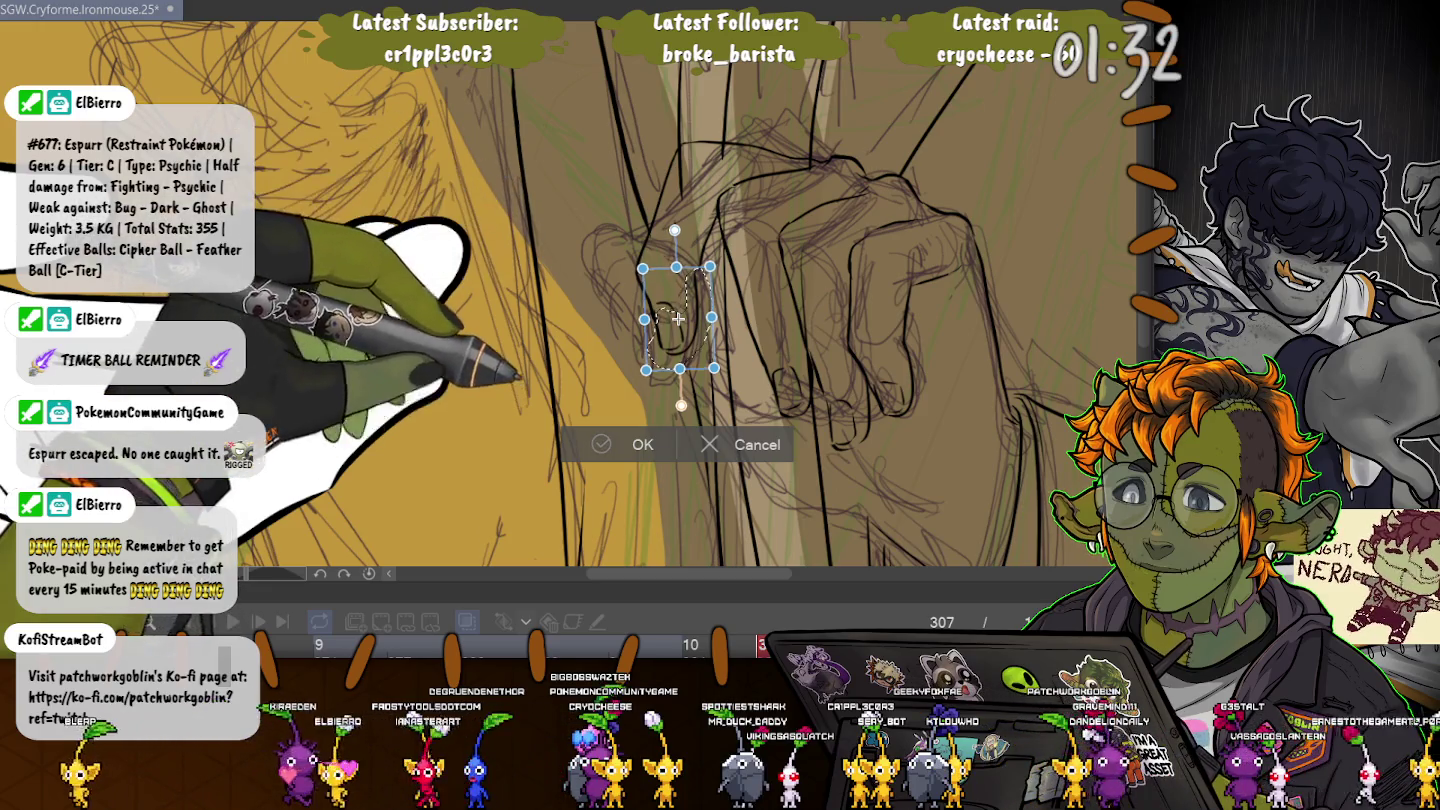
{"action": "key", "text": "Return"}
{"action": "key", "text": "ctrl+d"}
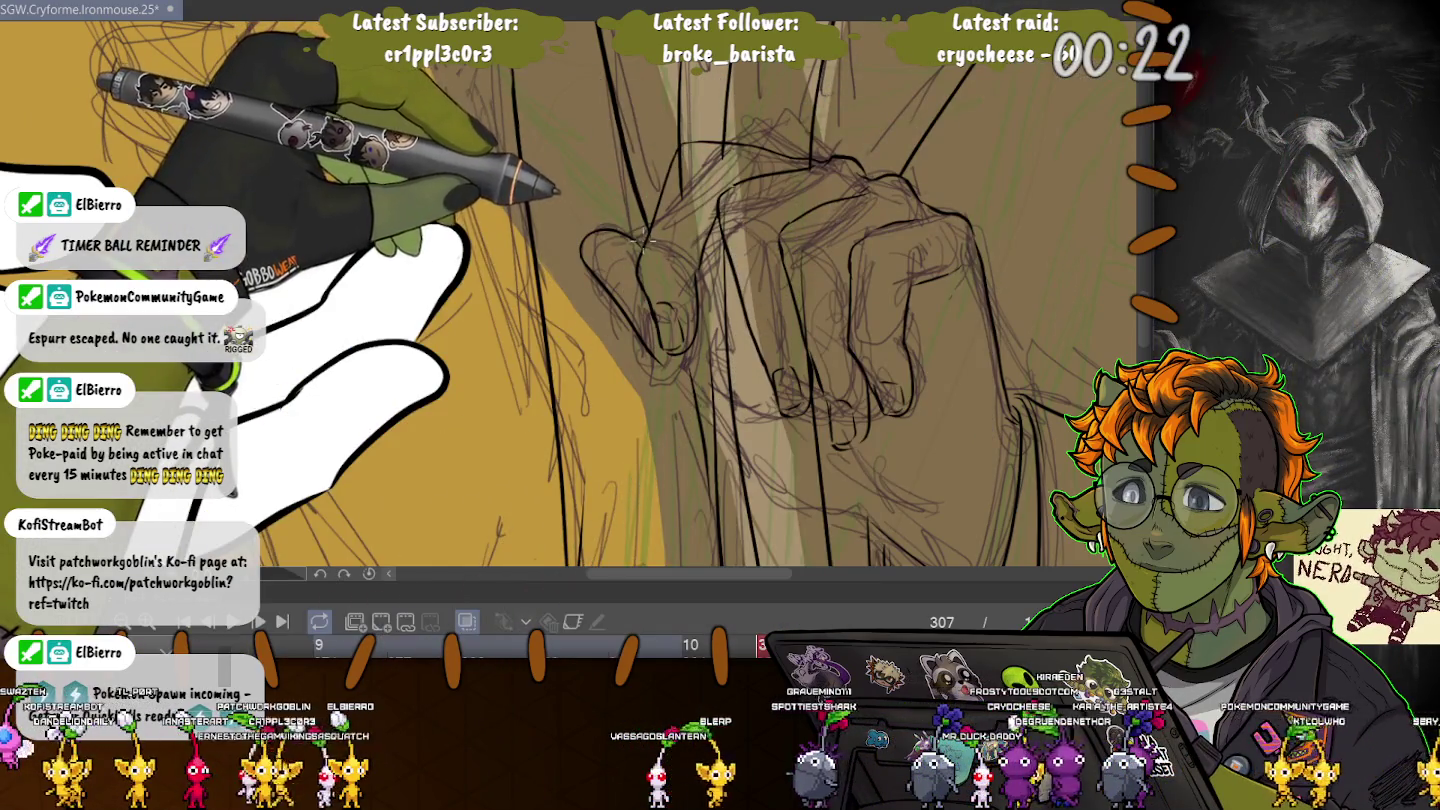
{"action": "mouse_move", "coordinate": [642, 241]}
{"action": "left_mouse_down"}
{"action": "mouse_move", "coordinate": [607, 336]}
{"action": "mouse_move", "coordinate": [632, 232]}
{"action": "left_mouse_up"}
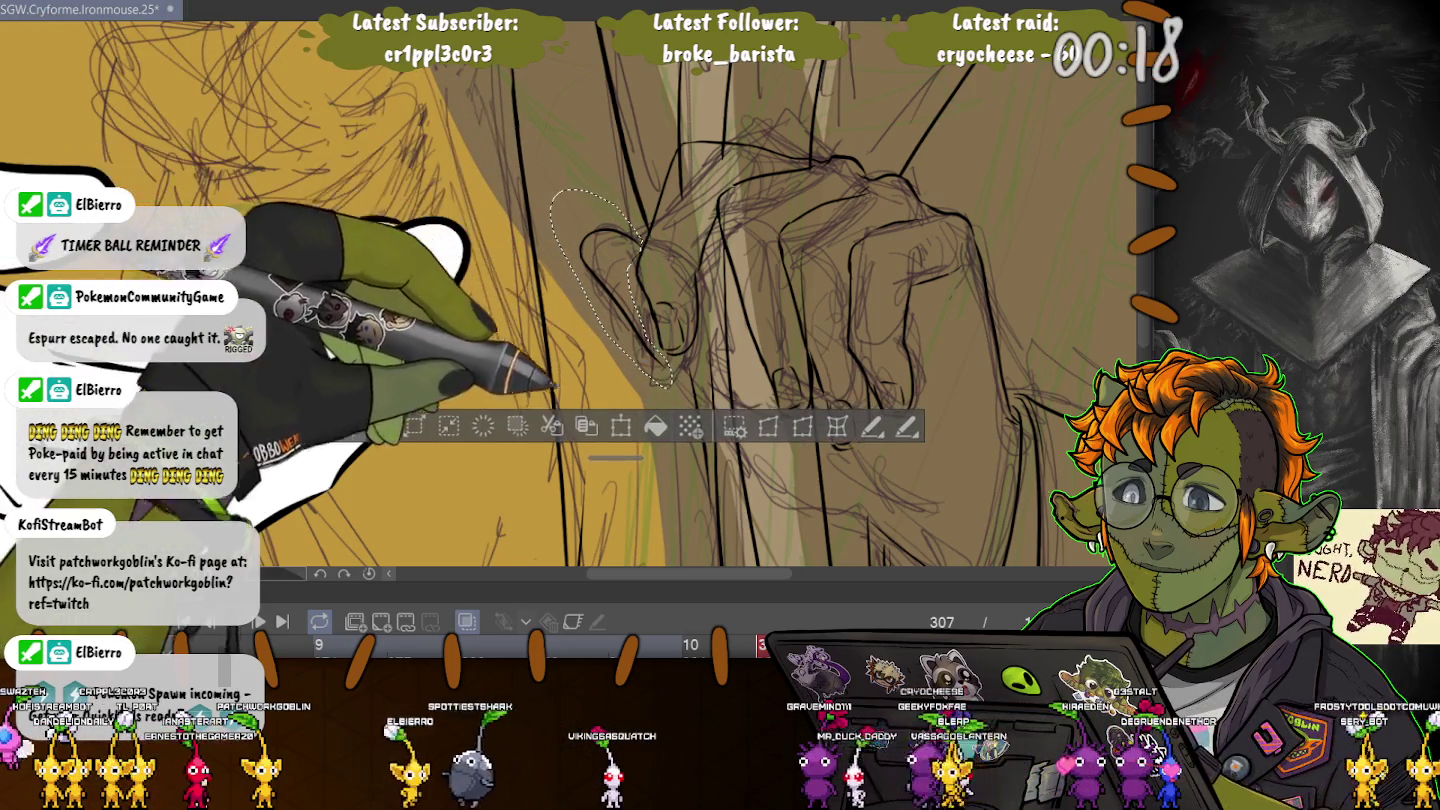
- Shift the leftmost finger slightly left and tilt it a few degrees clockwise
{"action": "key", "text": "ctrl+t"}
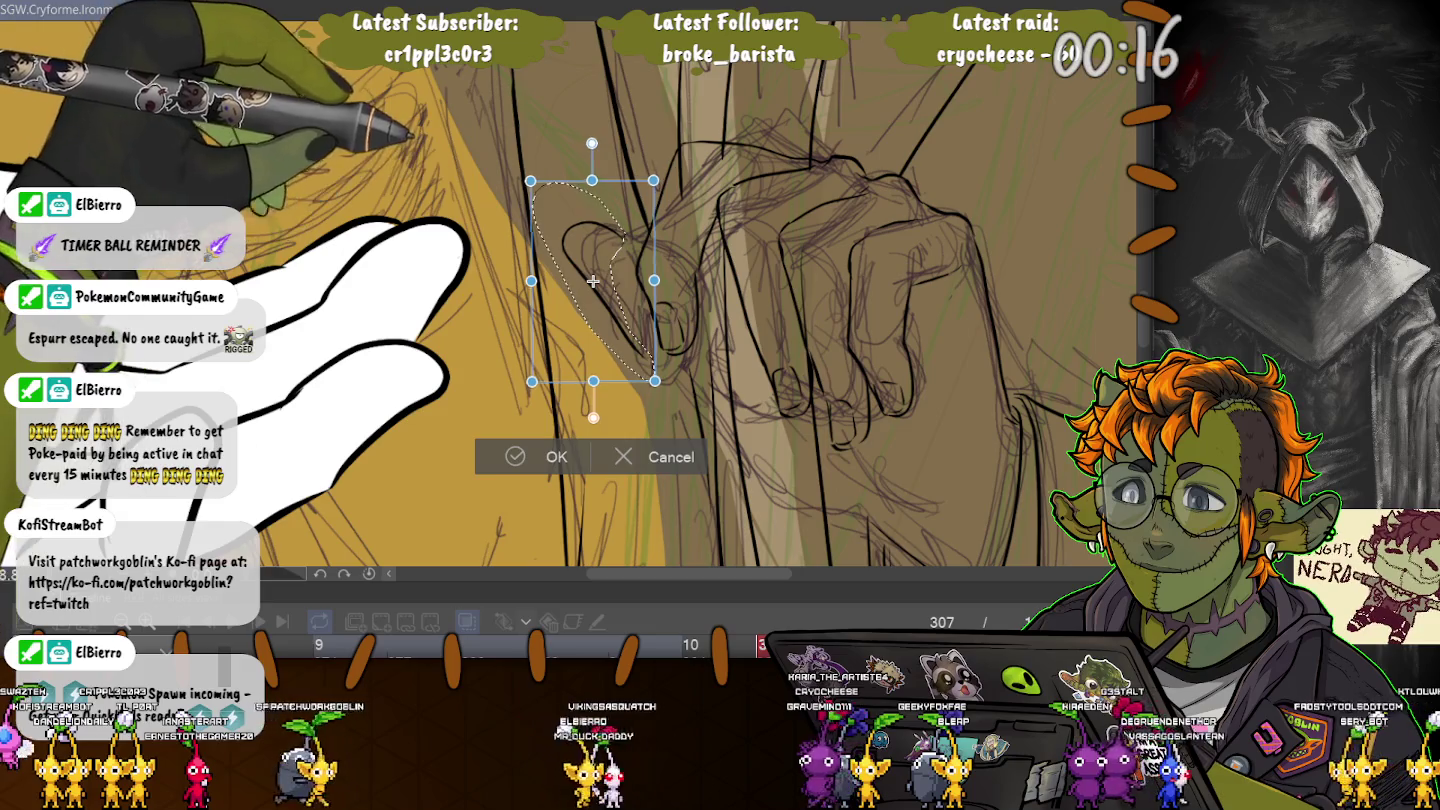
{"action": "left_click_drag", "start_coordinate": [592, 281], "coordinate": [580, 274]}
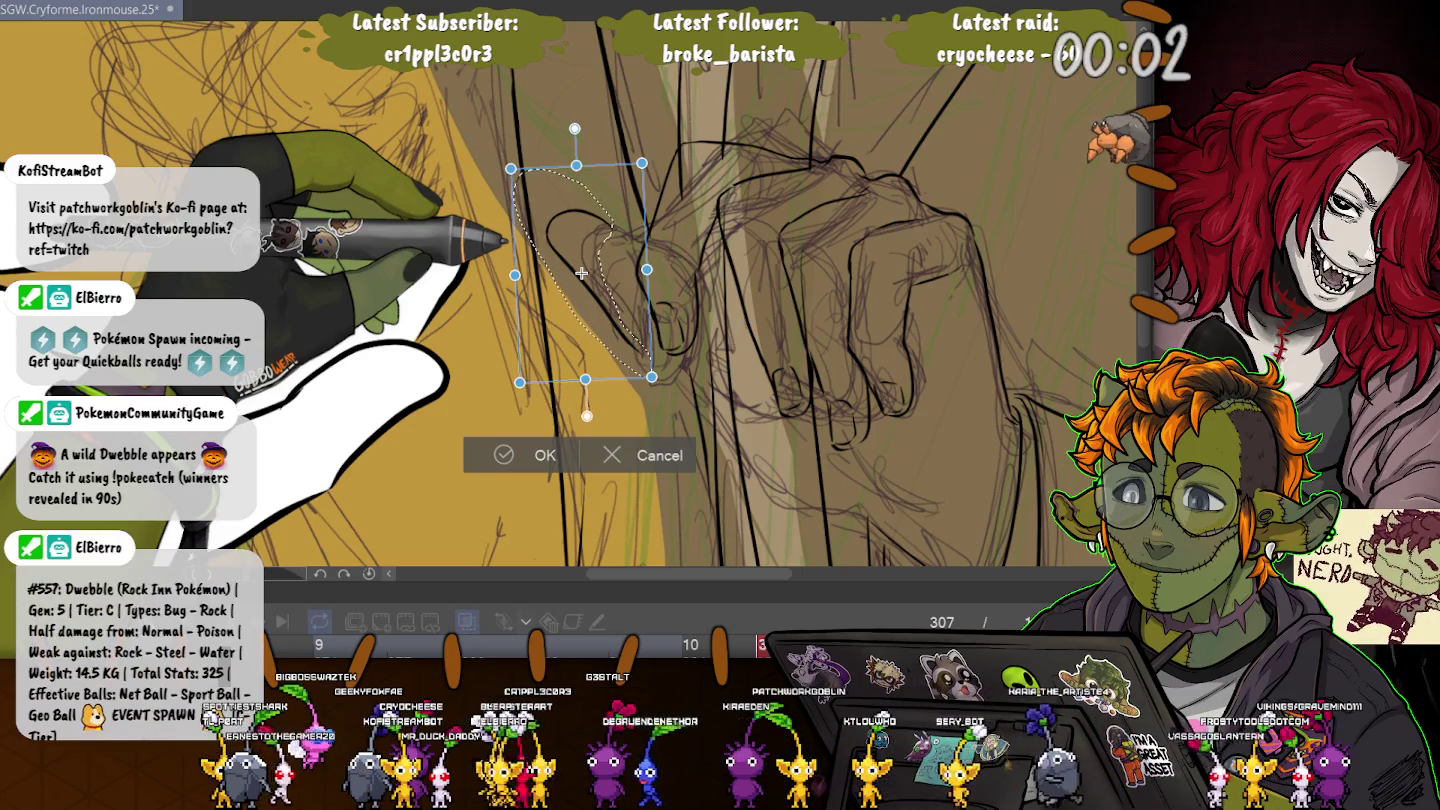
{"action": "left_click_drag", "start_coordinate": [574, 128], "coordinate": [589, 129]}
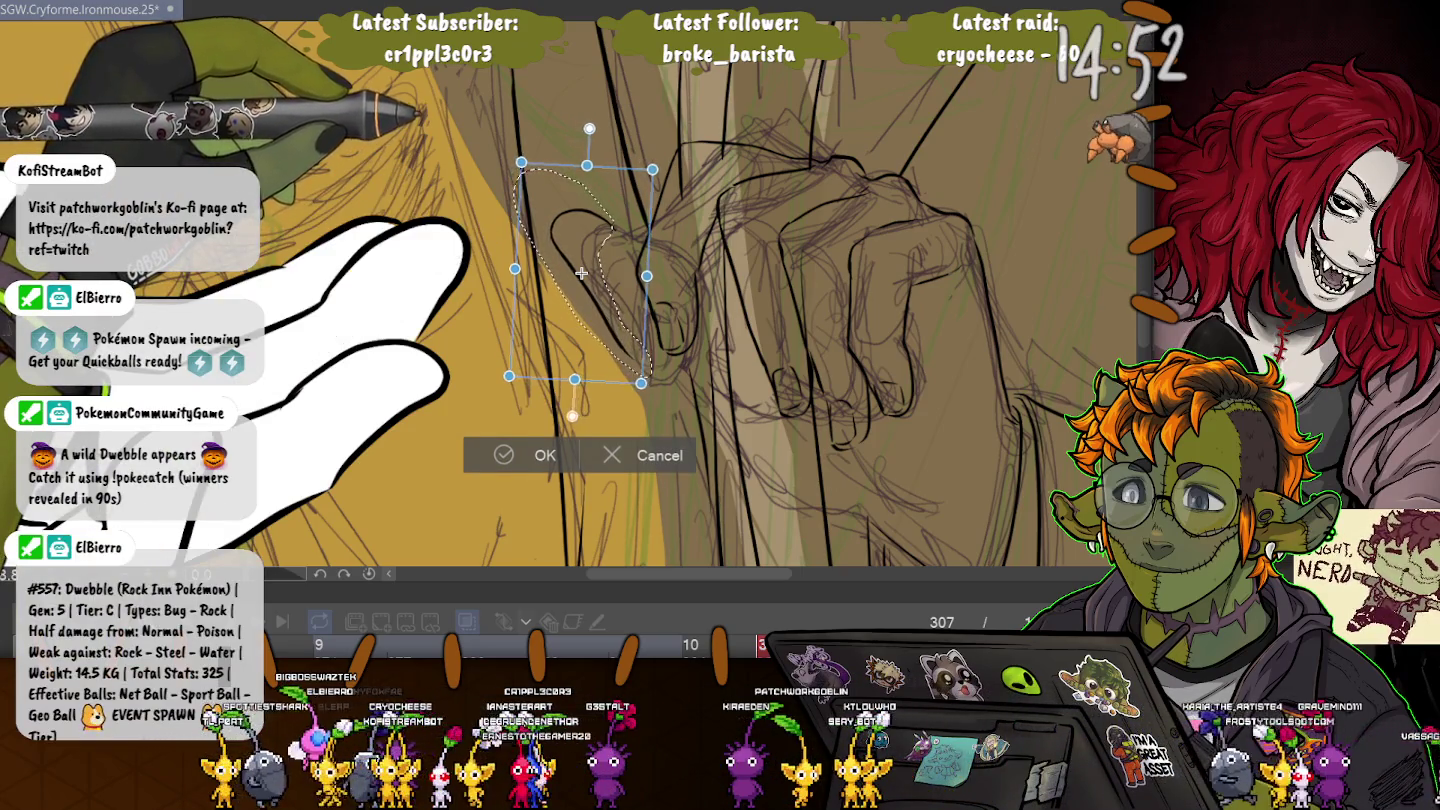
{"action": "left_click_drag", "start_coordinate": [580, 272], "coordinate": [588, 267]}
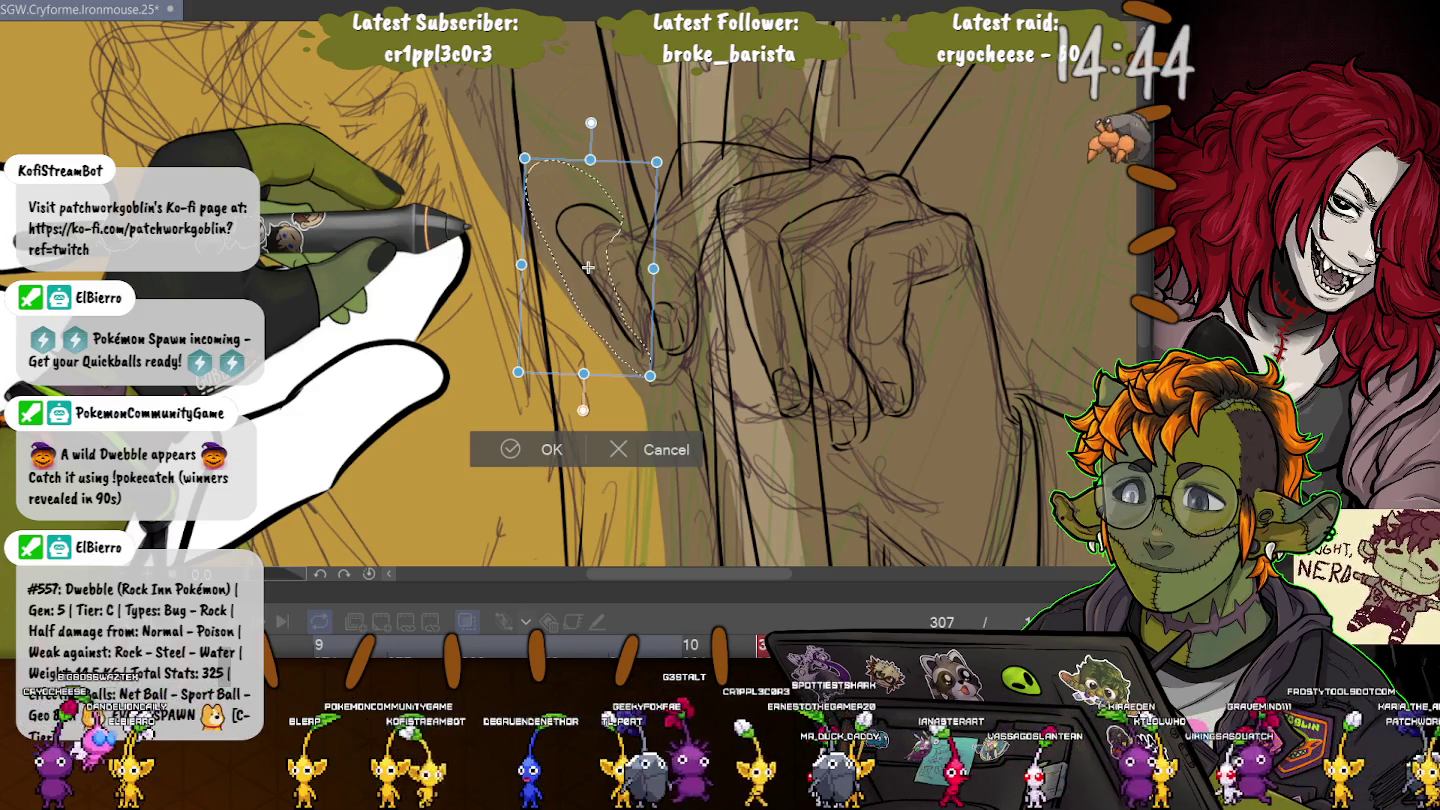
{"action": "key", "text": "Return"}
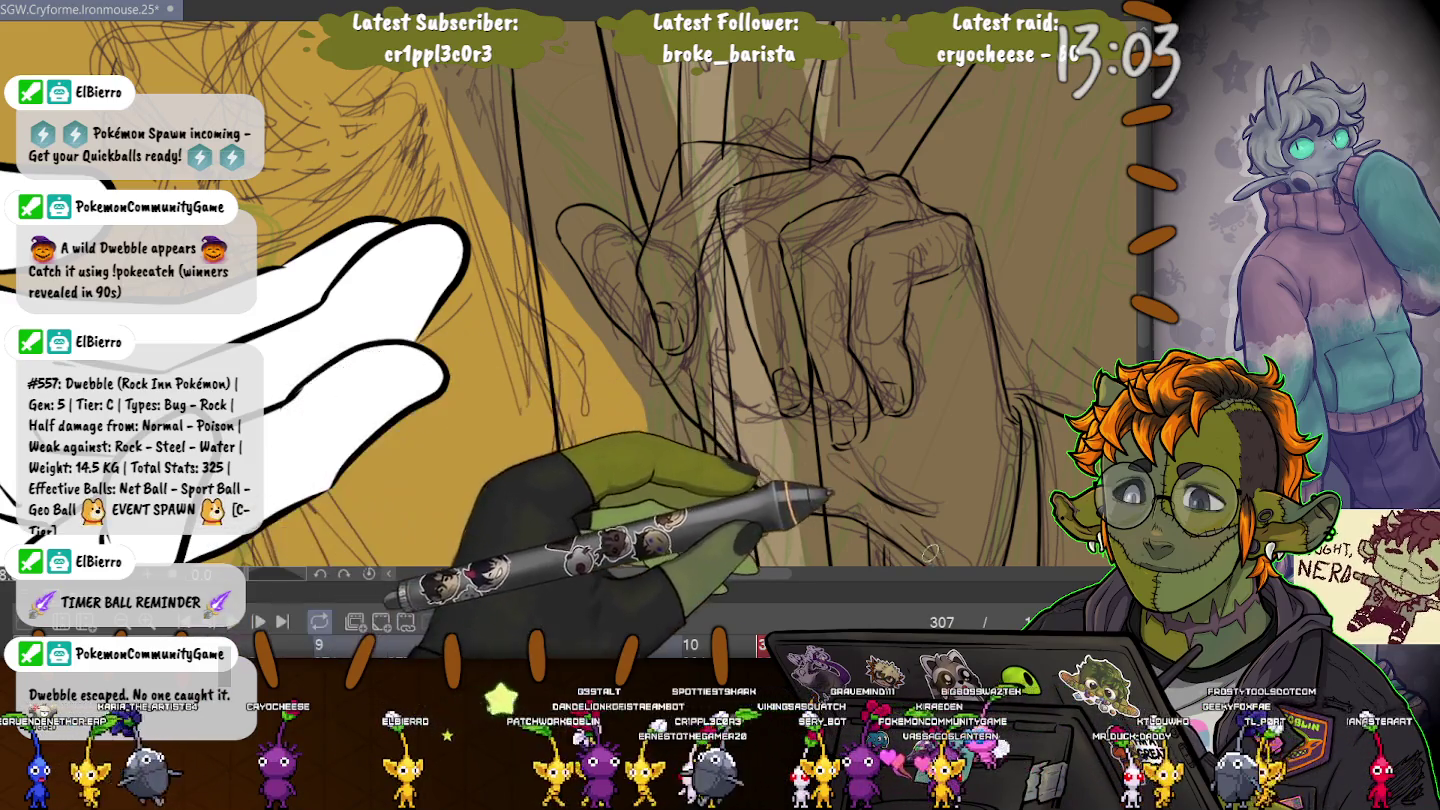
{"action": "key", "text": "ctrl+plus"}
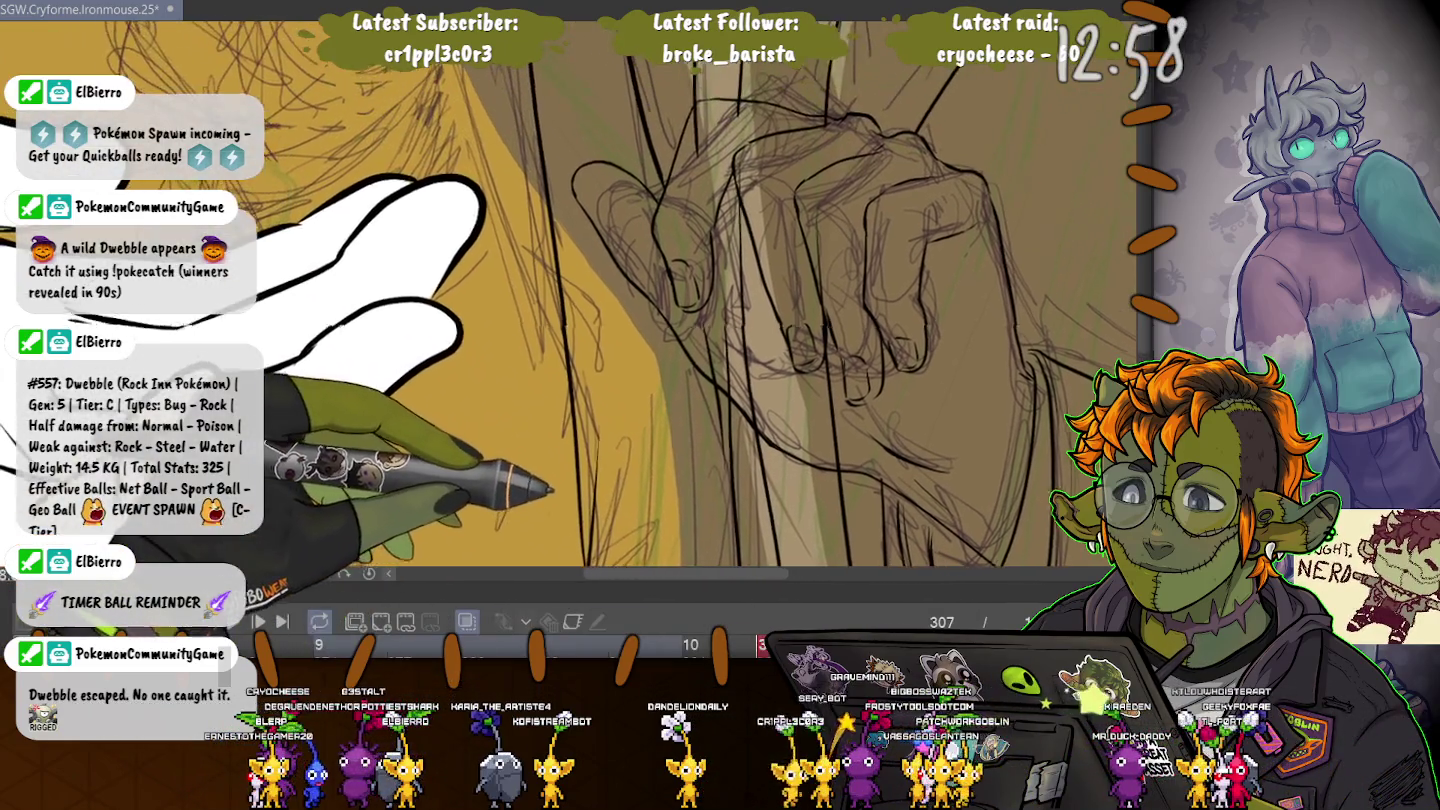
- Pan the view to frame more of the fist and the hand
{"action": "left_click_drag", "start_coordinate": [648, 363], "coordinate": [714, 540]}
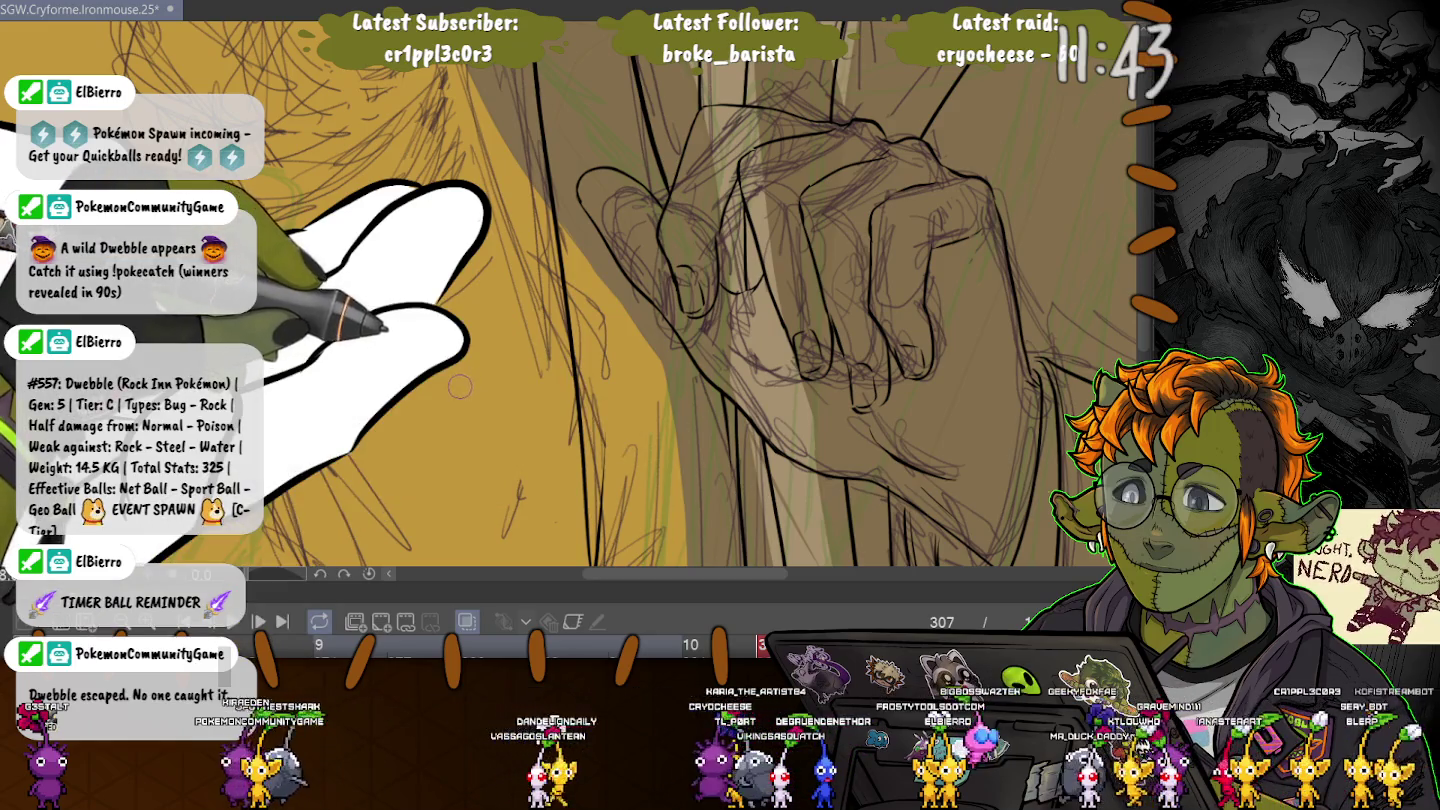
{"action": "left_click_drag", "start_coordinate": [449, 384], "coordinate": [539, 505]}
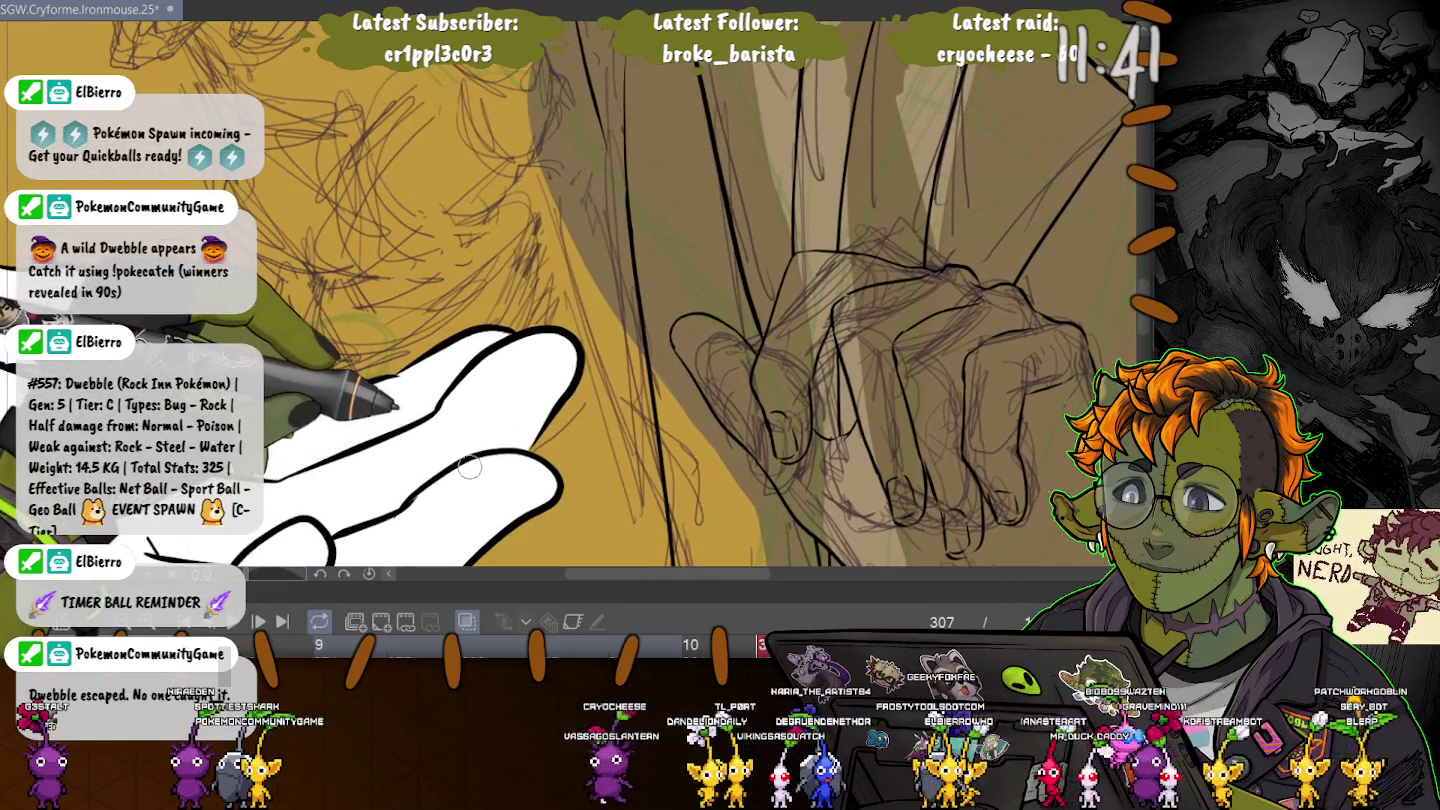
- Zoom out to the area above the jacket and sketch loose looping strokes for the head
{"action": "scroll", "coordinate": [487, 432], "scroll_direction": "down", "scroll_amount": 2}
{"action": "scroll", "coordinate": [487, 432], "scroll_direction": "down", "scroll_amount": 2}
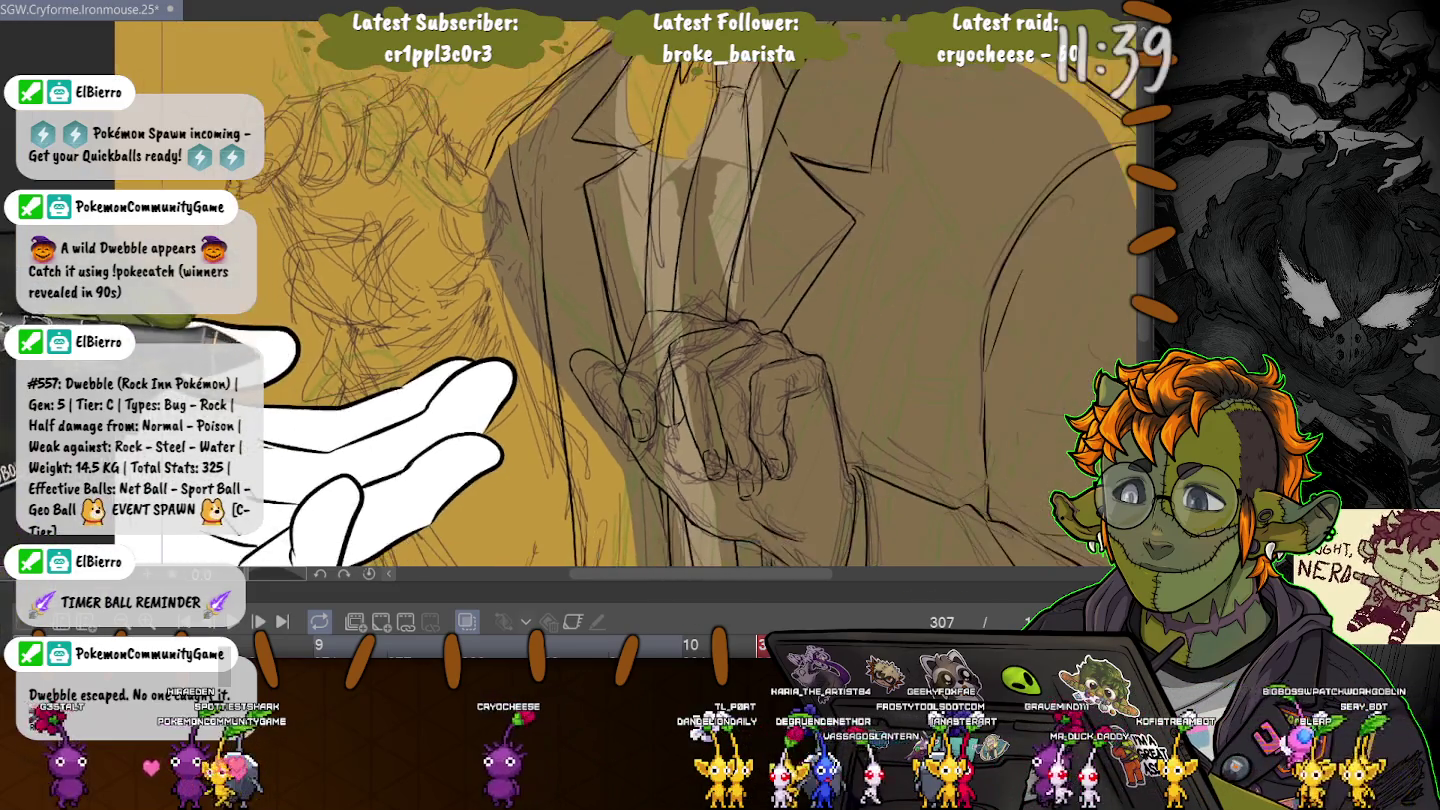
{"action": "scroll", "coordinate": [488, 432], "scroll_direction": "down", "scroll_amount": 2}
{"action": "scroll", "coordinate": [487, 433], "scroll_direction": "down", "scroll_amount": 2}
{"action": "left_click_drag", "start_coordinate": [600, 300], "coordinate": [675, 230]}
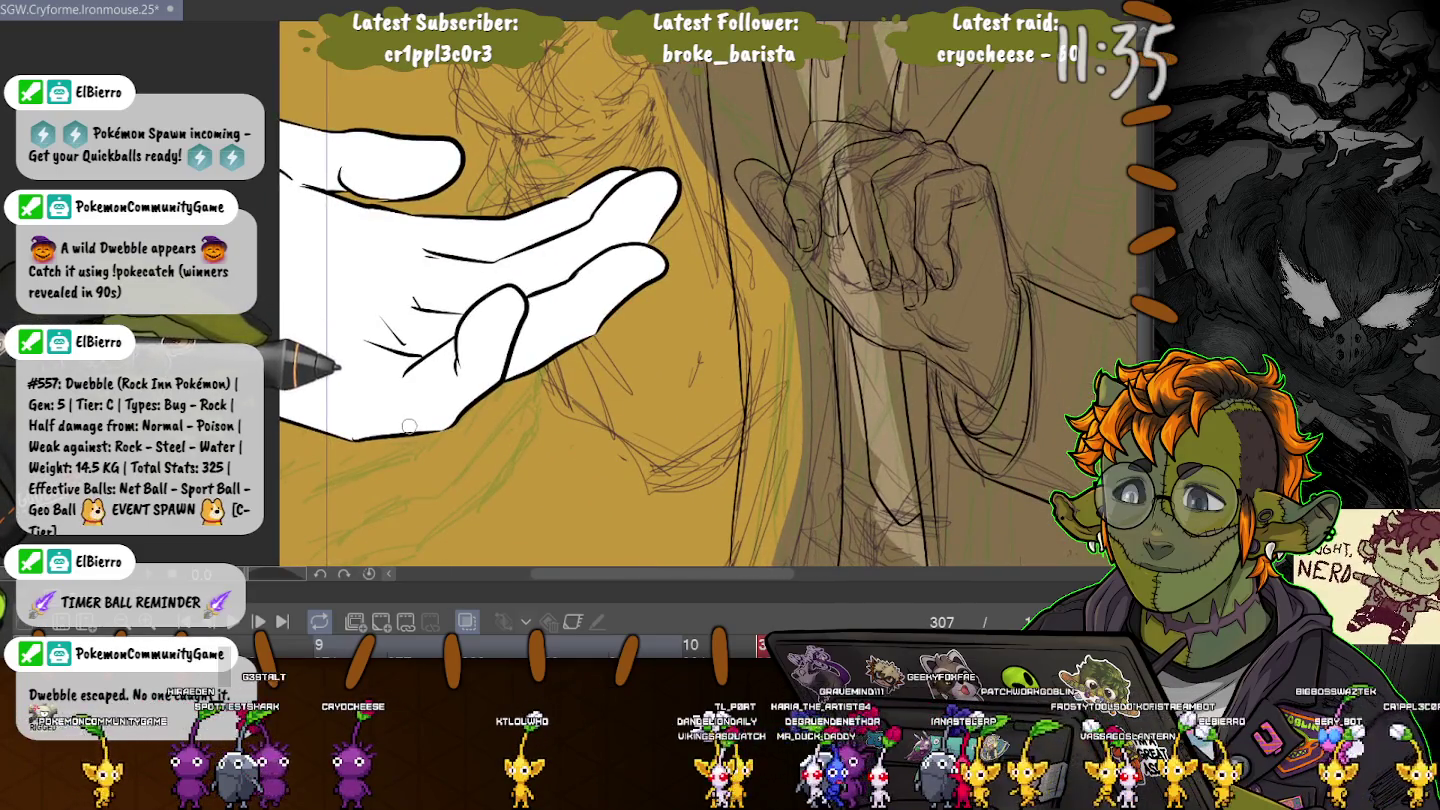
{"action": "left_click_drag", "start_coordinate": [419, 424], "coordinate": [437, 529]}
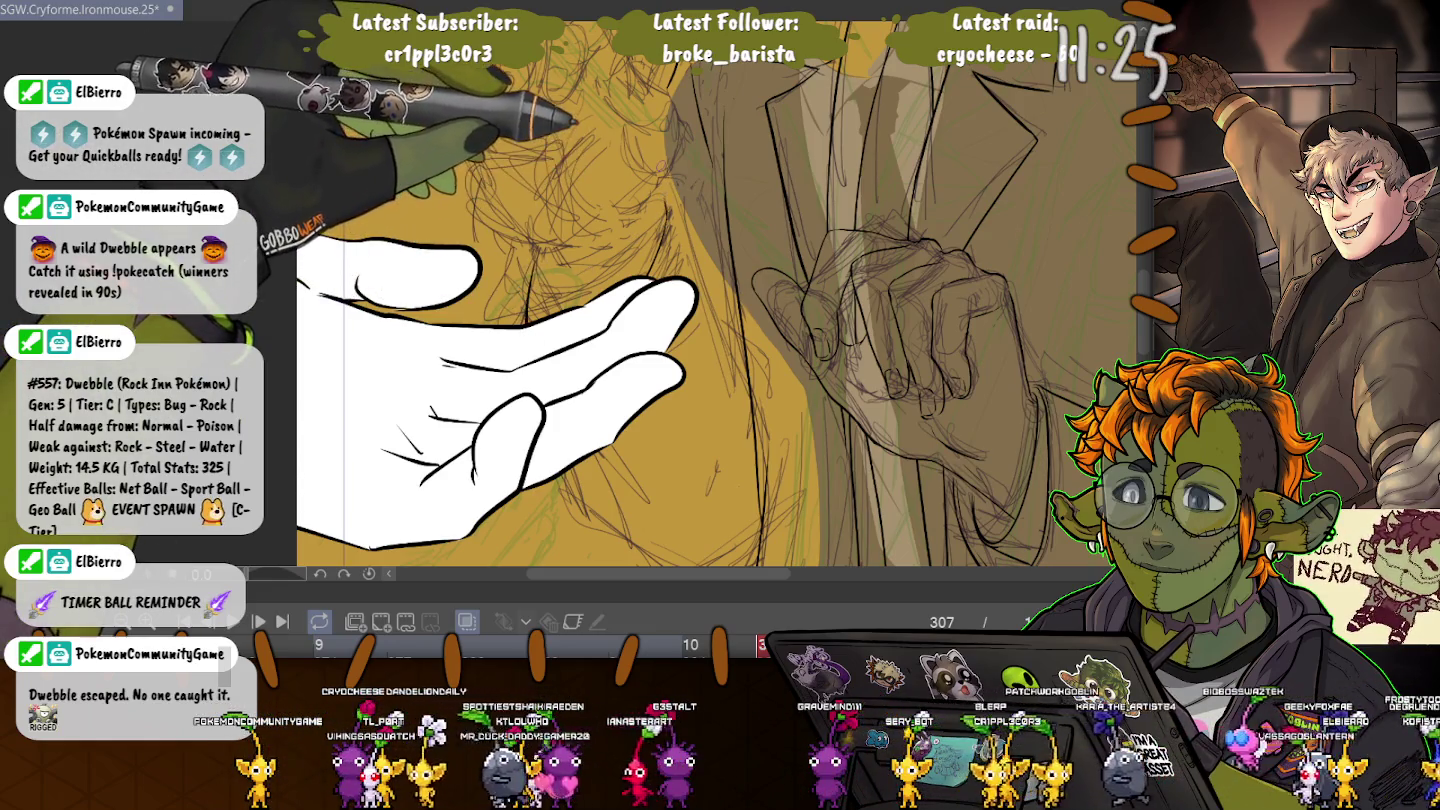
{"action": "left_click_drag", "start_coordinate": [600, 301], "coordinate": [632, 430]}
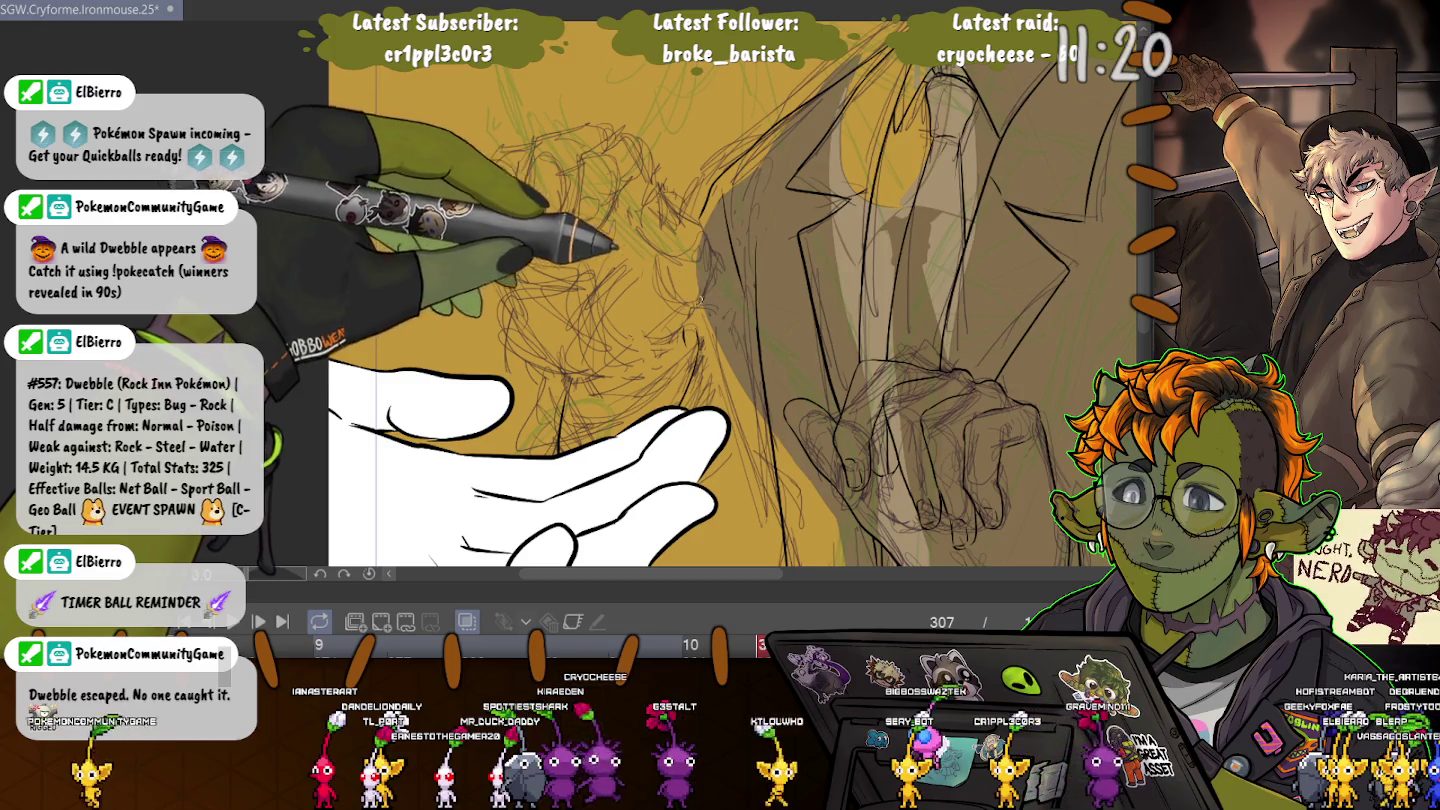
{"action": "left_click_drag", "start_coordinate": [445, 201], "coordinate": [689, 215]}
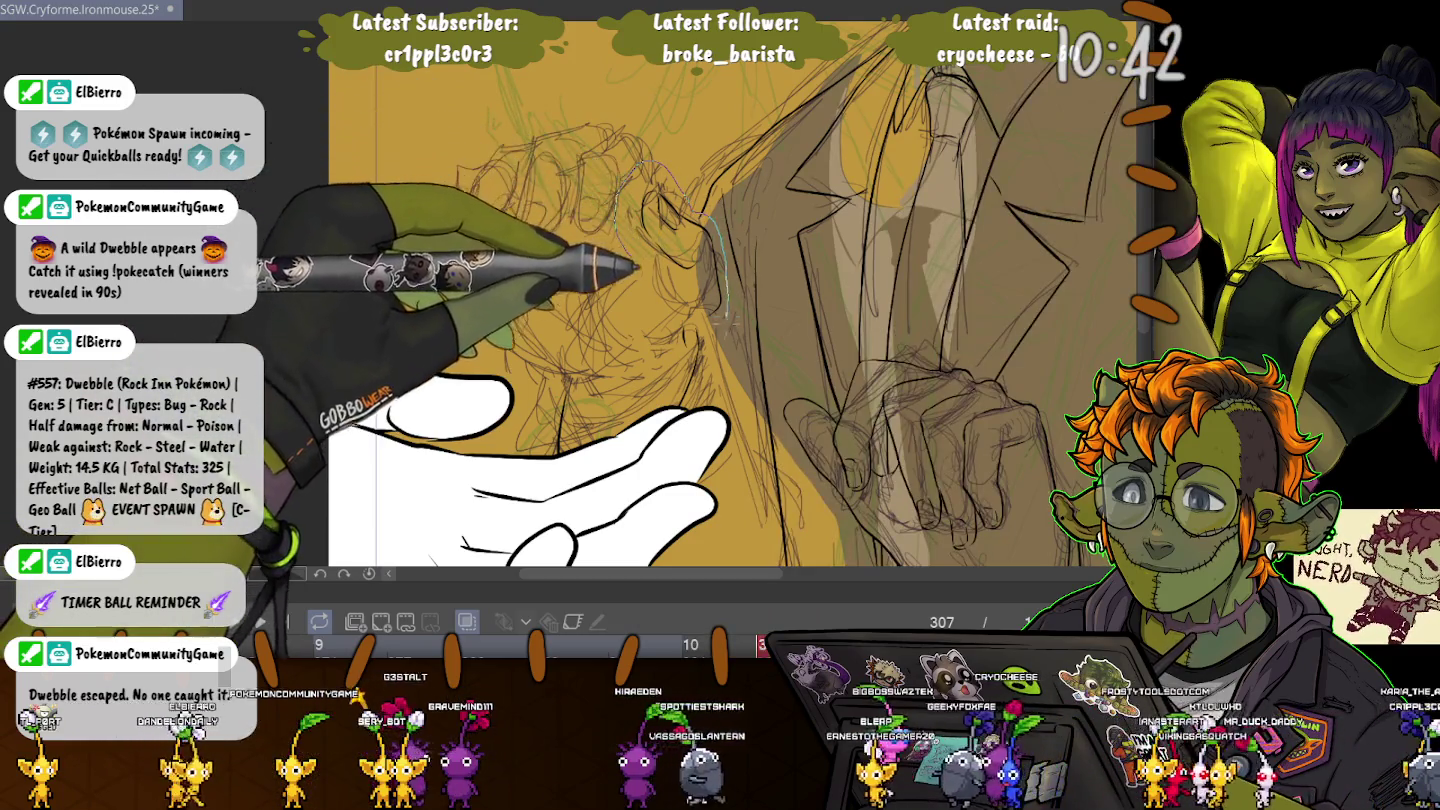
- Lasso the ear sketch and move it slightly up and left, then deselect
{"action": "left_click_drag", "start_coordinate": [651, 162], "coordinate": [623, 204]}
{"action": "left_click", "coordinate": [681, 371]}
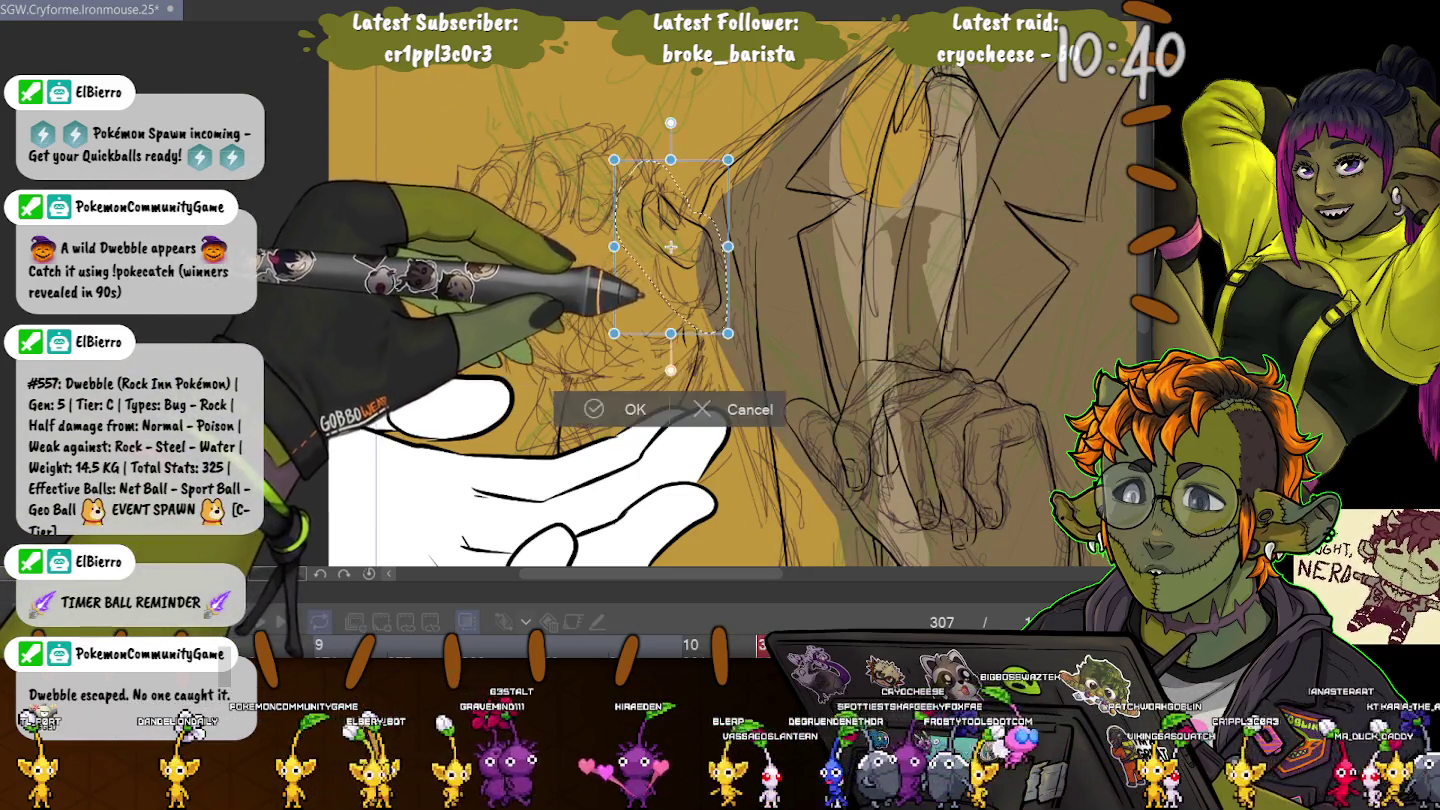
{"action": "left_click_drag", "start_coordinate": [666, 239], "coordinate": [662, 230]}
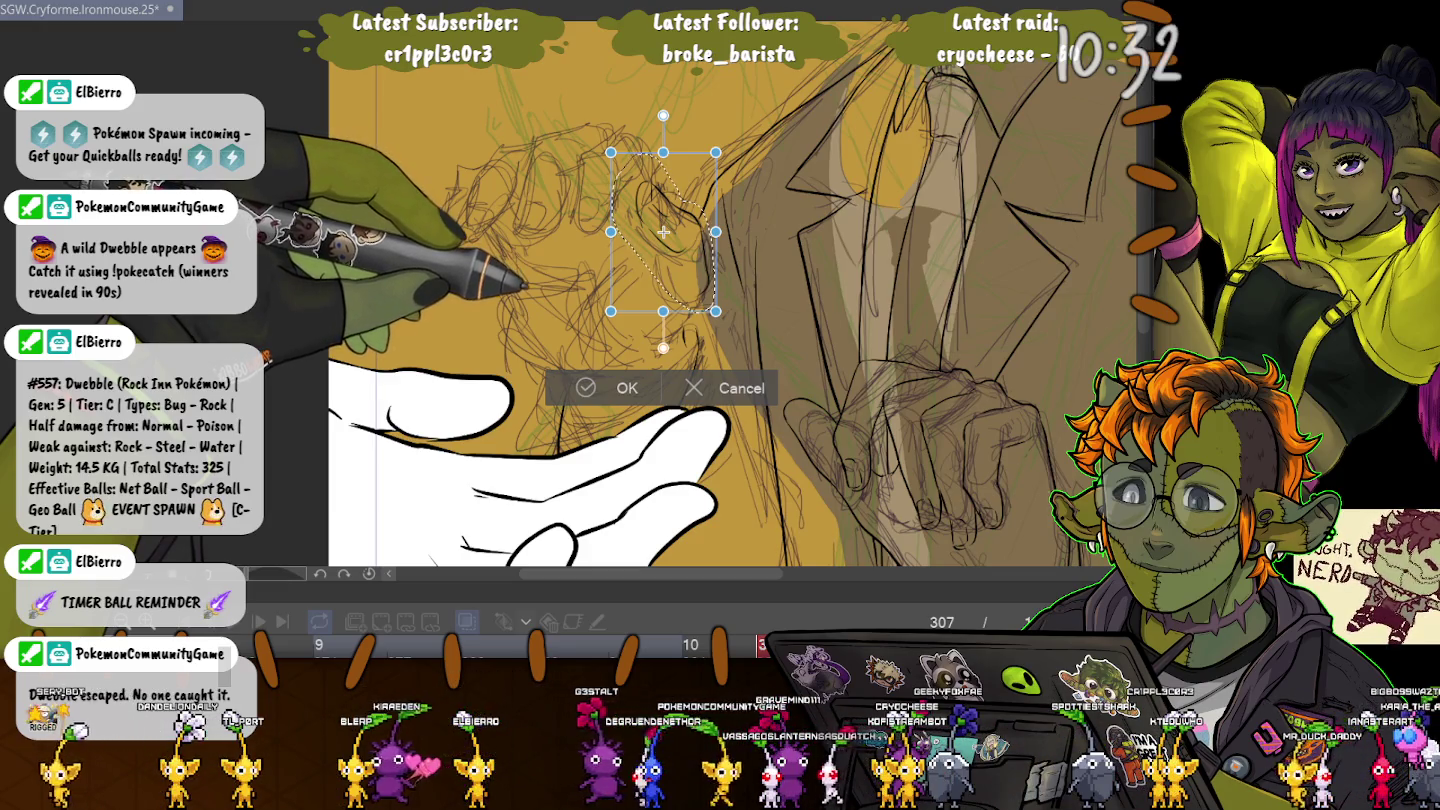
{"action": "key", "text": "Return"}
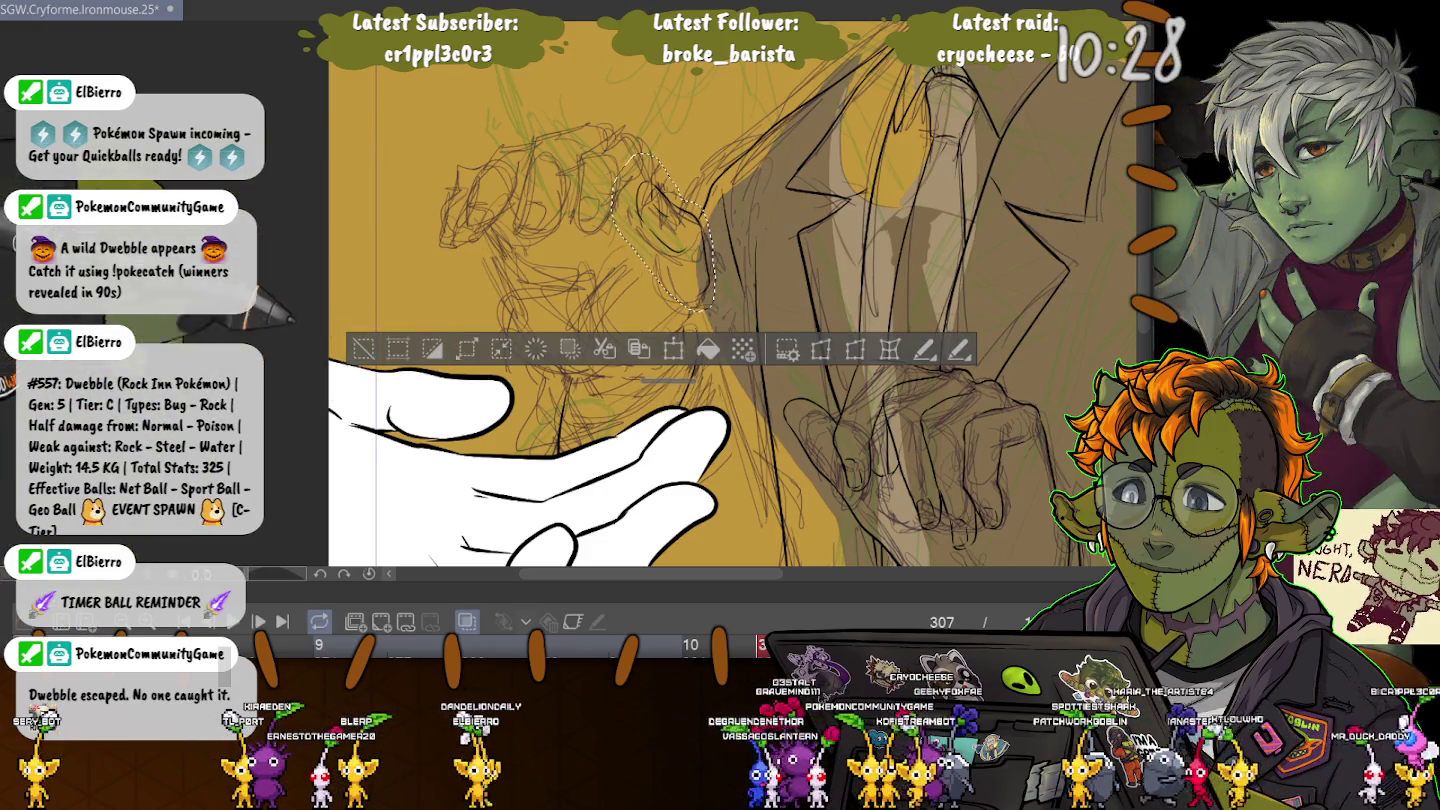
{"action": "key", "text": "ctrl+d"}
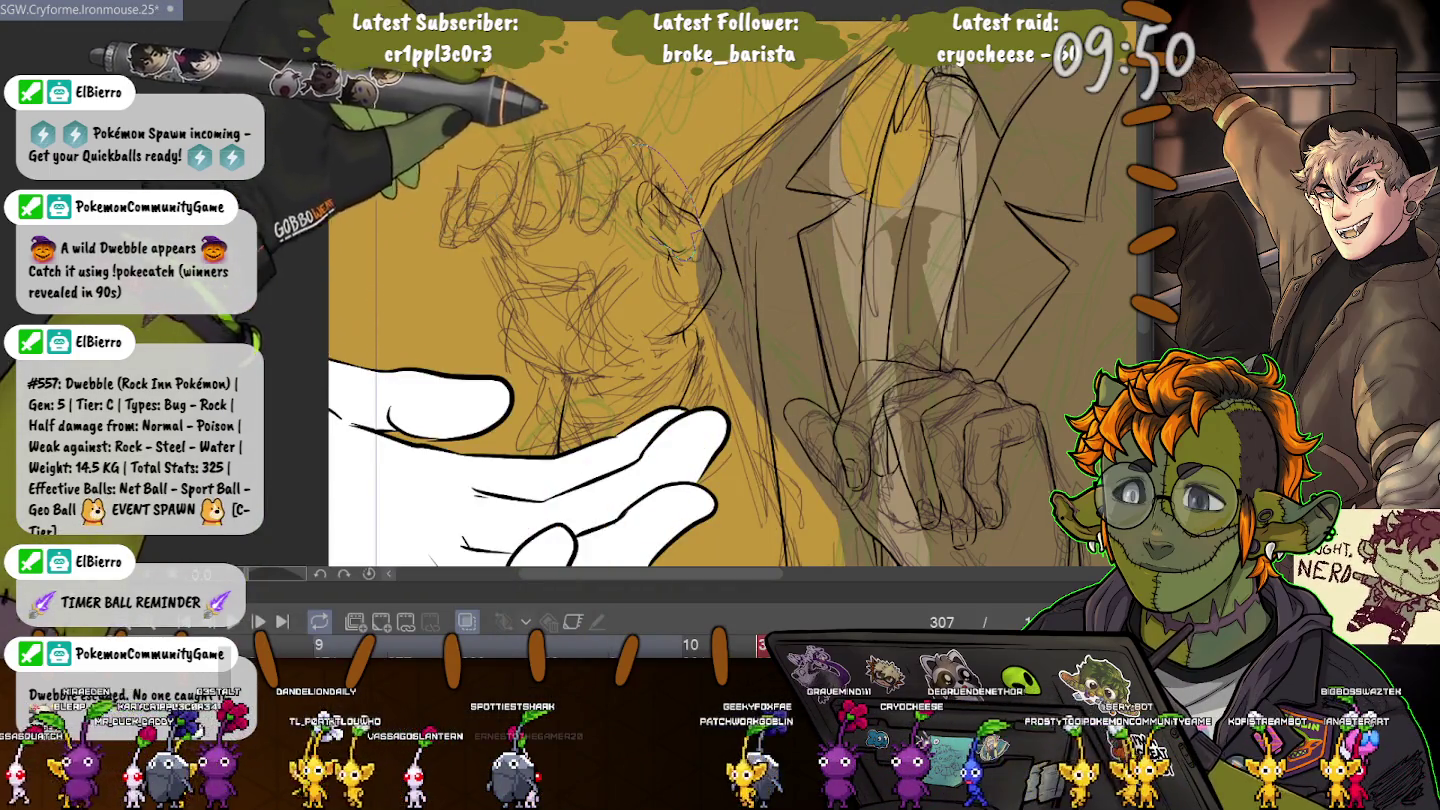
- Lasso the hair sketch and apply a transform to it
{"action": "left_click_drag", "start_coordinate": [628, 149], "coordinate": [632, 215]}
{"action": "key", "text": "ctrl+t"}
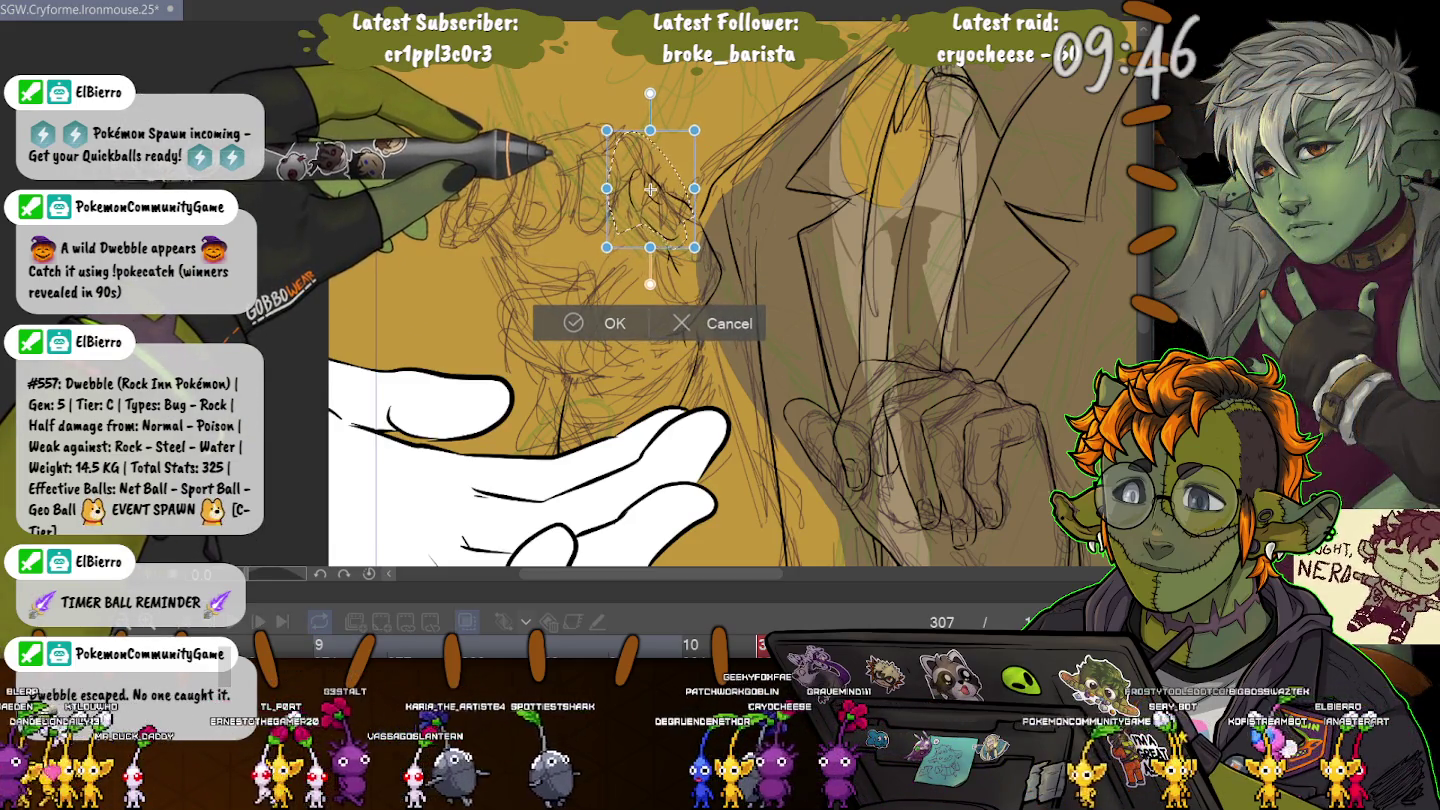
{"action": "key", "text": "Return"}
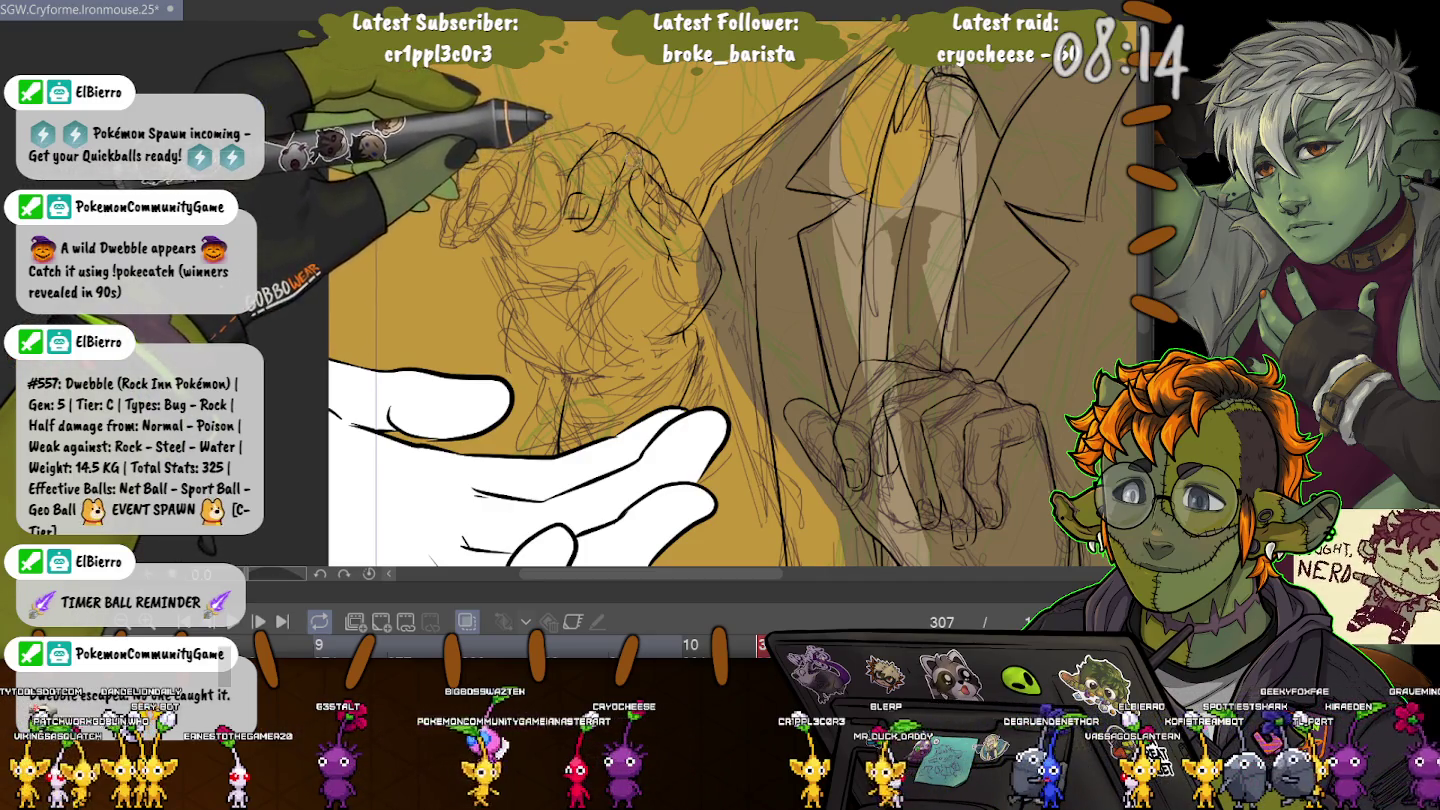
- Ink a short knuckle line on the fist and undo an unwanted inked loop
{"action": "scroll", "coordinate": [642, 160], "scroll_direction": "up", "scroll_amount": 5}
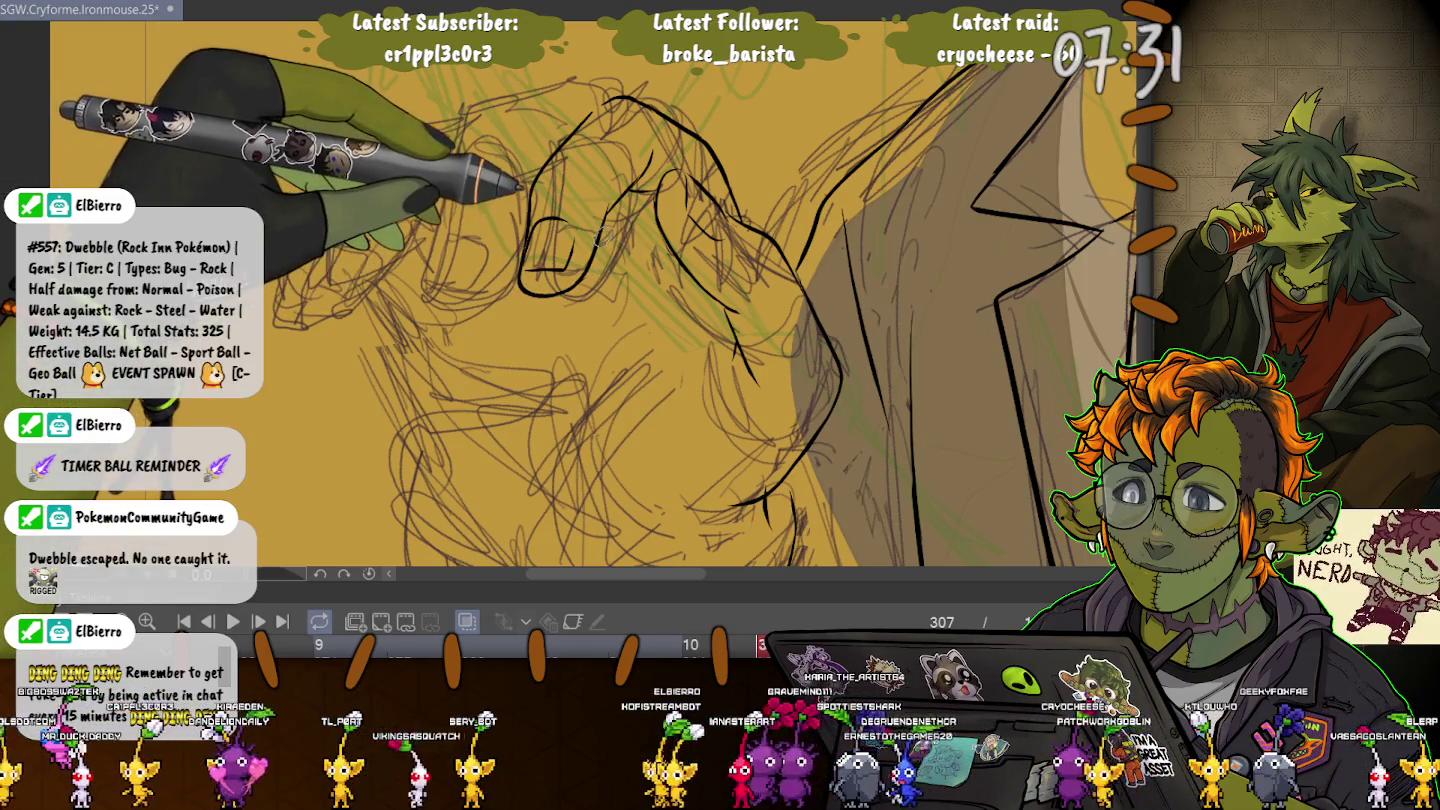
{"action": "left_click_drag", "start_coordinate": [620, 96], "coordinate": [581, 121]}
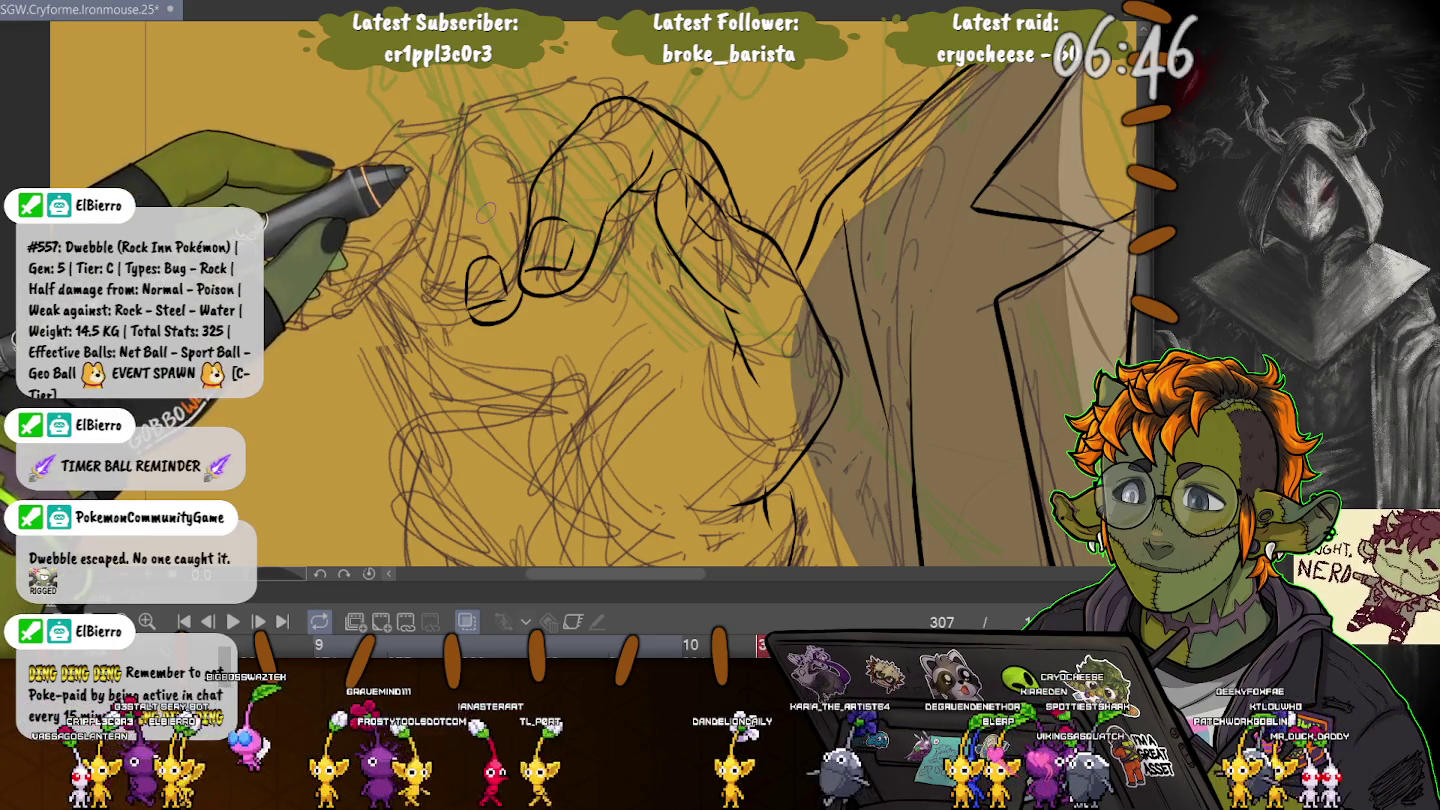
{"action": "key", "text": "ctrl+z"}
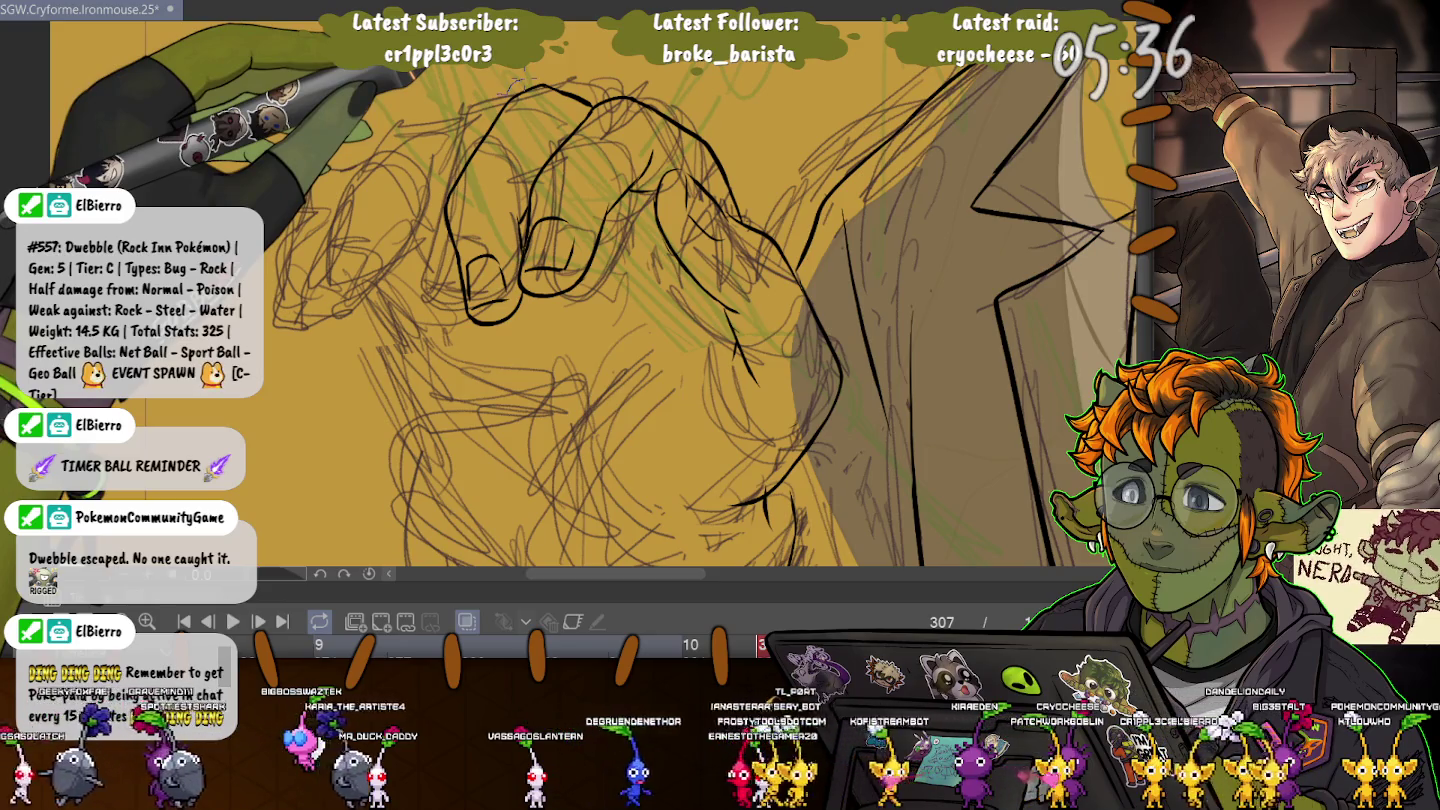
- Lasso the top finger's sketch and nudge it slightly left
{"action": "left_click_drag", "start_coordinate": [482, 210], "coordinate": [510, 90]}
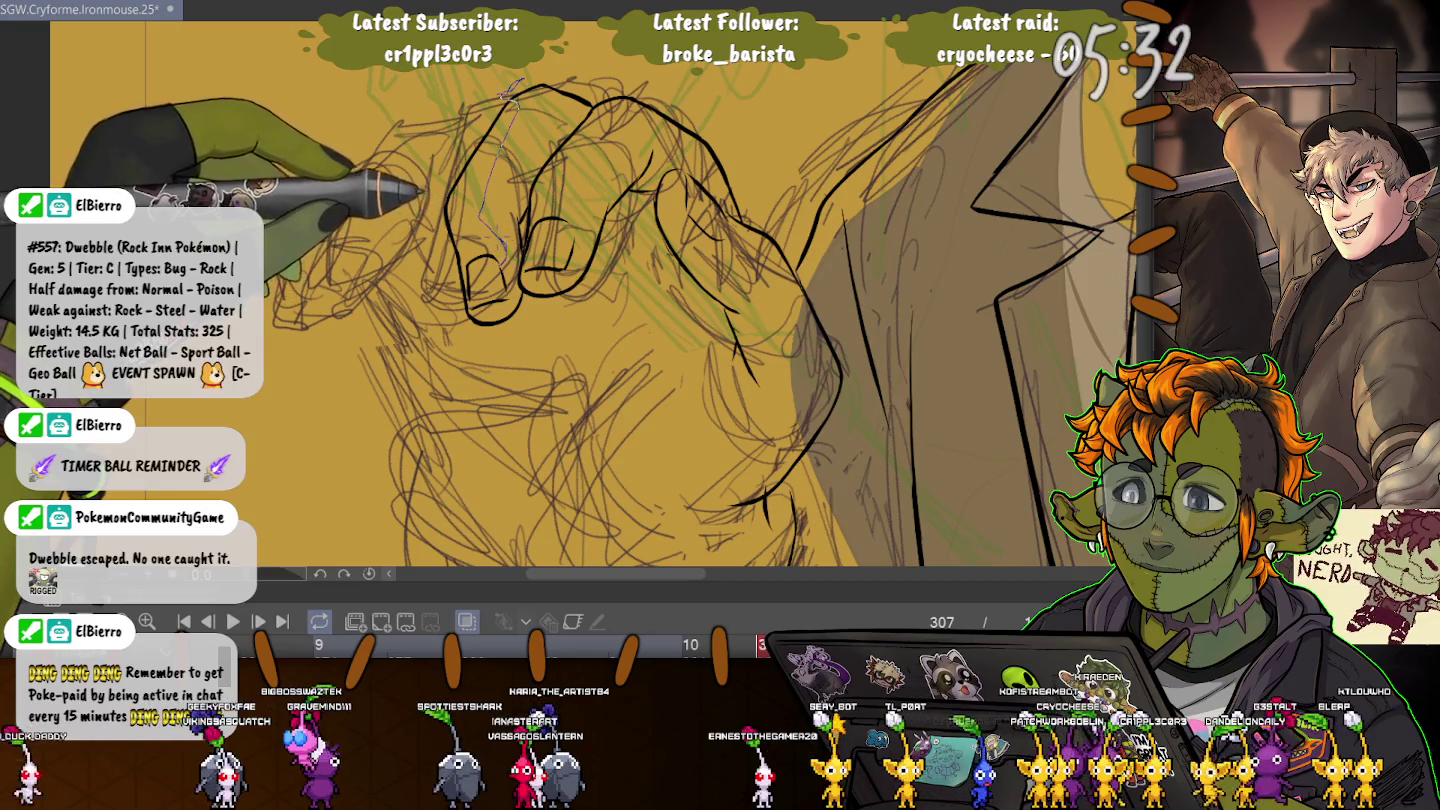
{"action": "key", "text": "ctrl+d"}
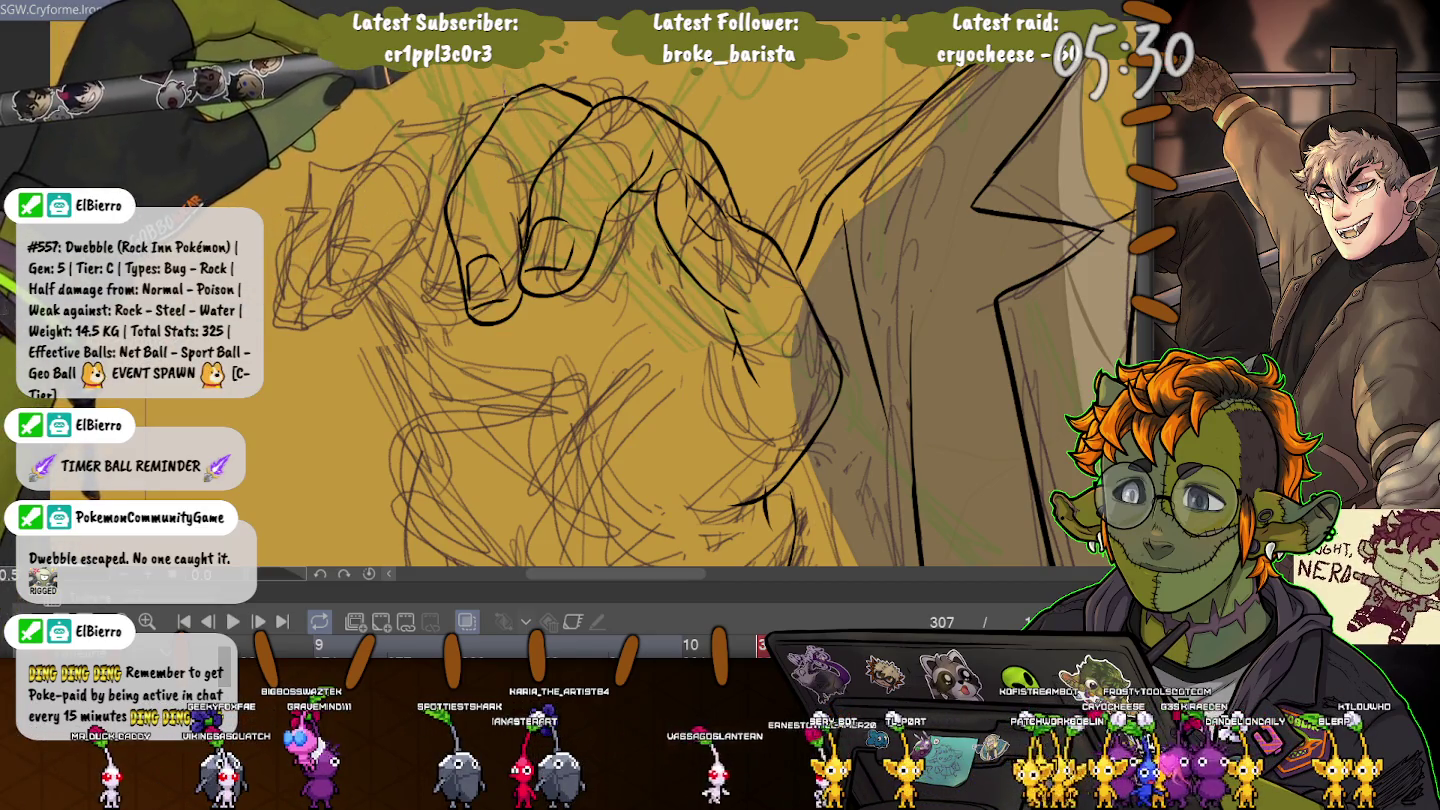
{"action": "mouse_move", "coordinate": [507, 97]}
{"action": "left_mouse_down"}
{"action": "mouse_move", "coordinate": [481, 290]}
{"action": "mouse_move", "coordinate": [425, 110]}
{"action": "left_mouse_up"}
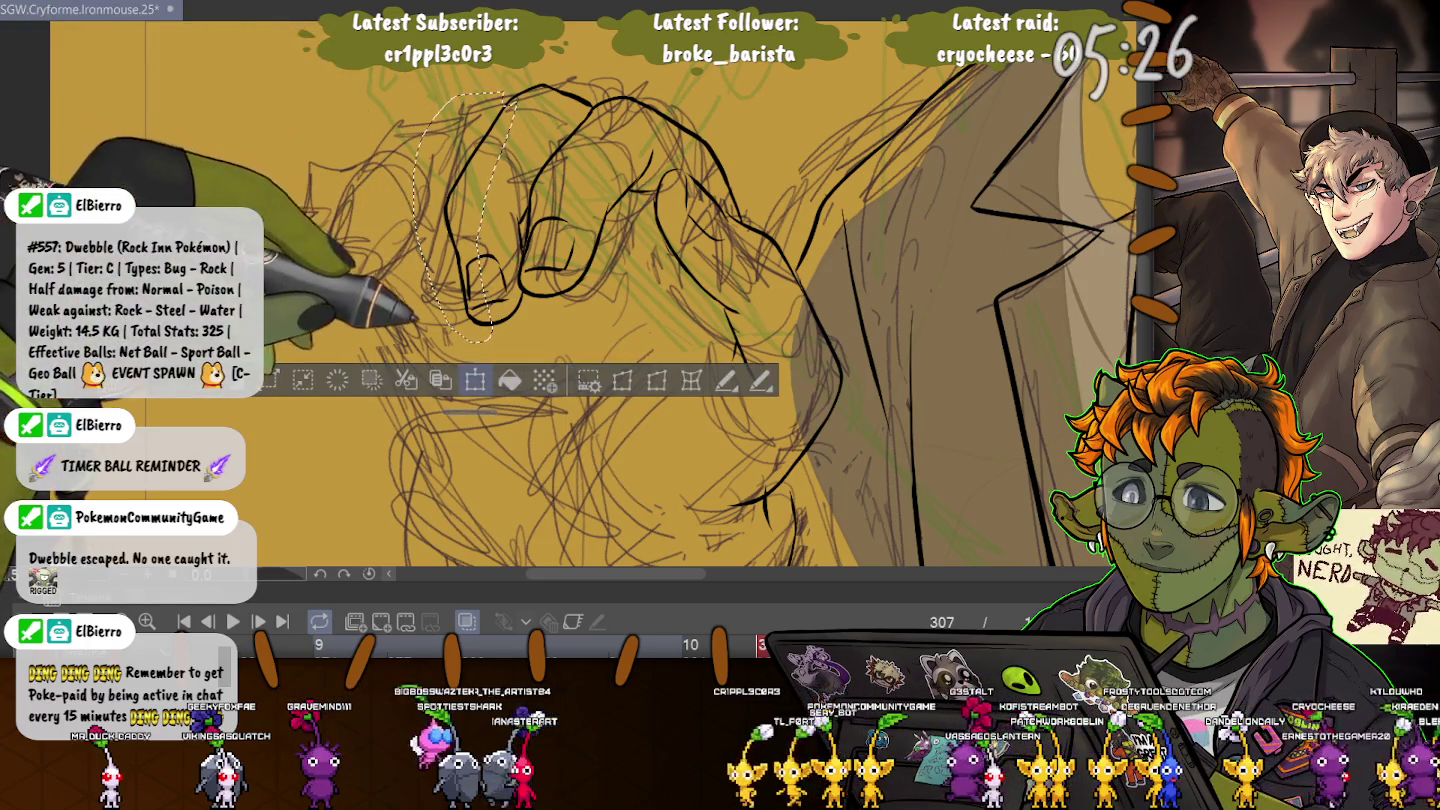
{"action": "key", "text": "ctrl+t"}
{"action": "left_click_drag", "start_coordinate": [464, 216], "coordinate": [462, 216]}
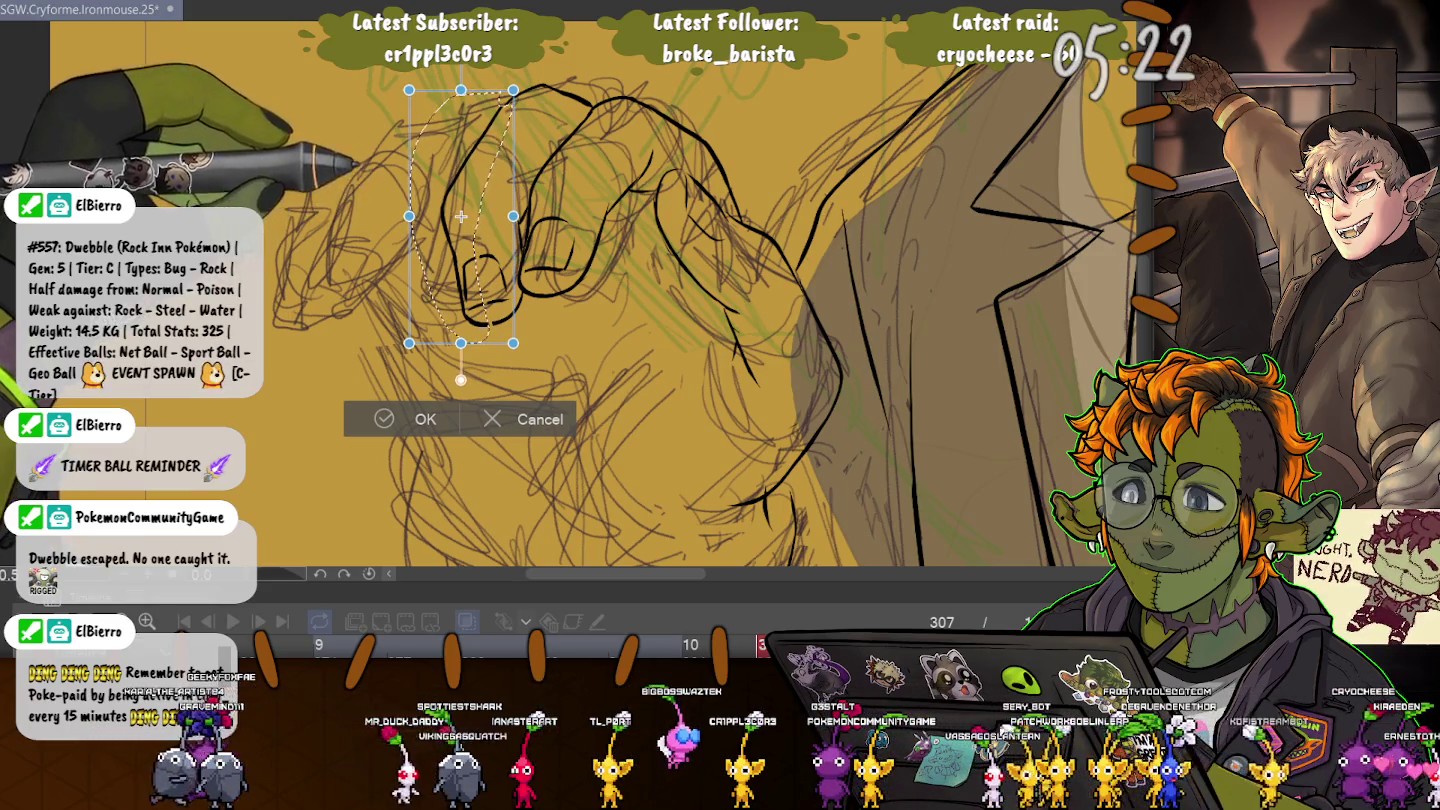
{"action": "key", "text": "Return"}
{"action": "key", "text": "ctrl+d"}
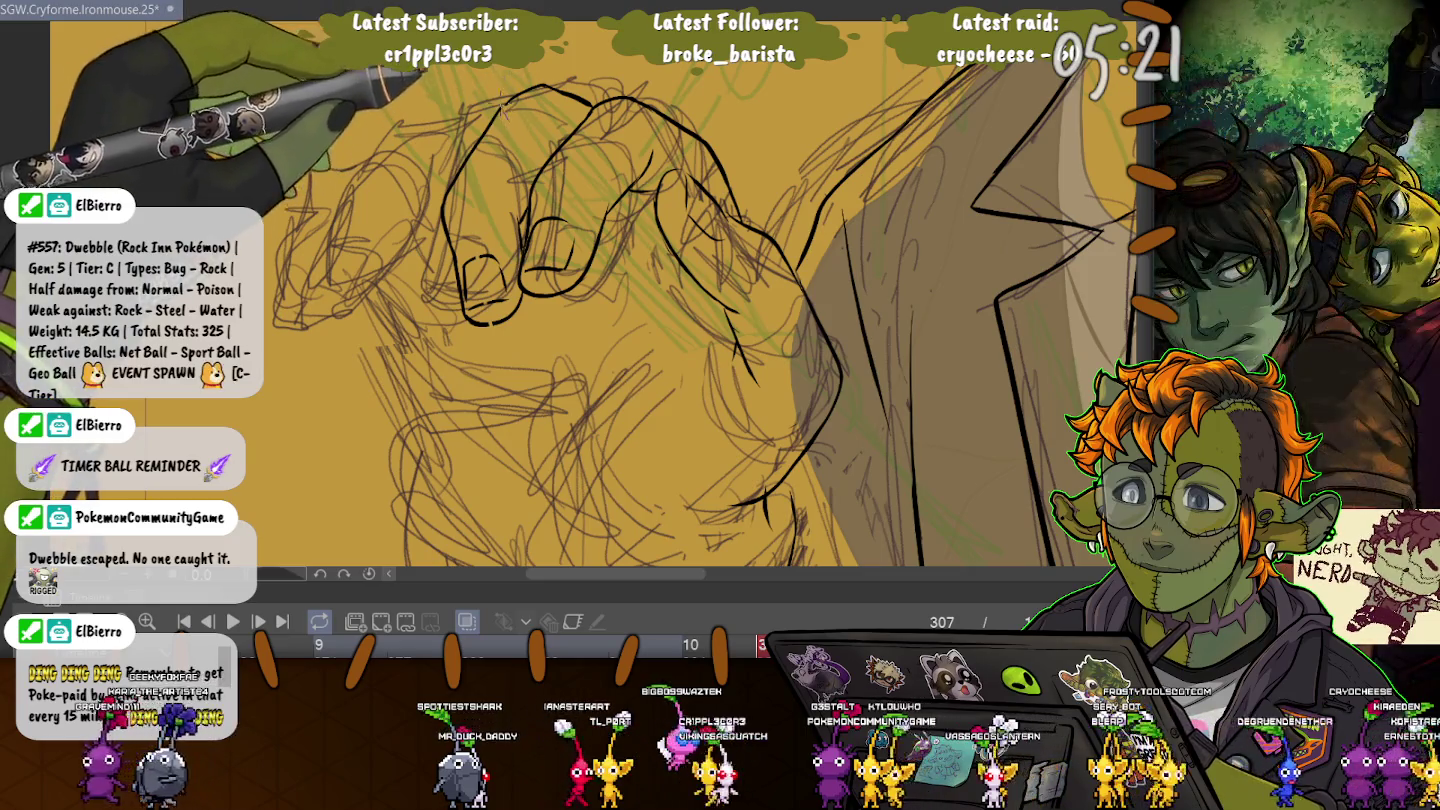
- Select the small area near the fingertip, transform it, and deselect
{"action": "left_click_drag", "start_coordinate": [520, 62], "coordinate": [505, 113]}
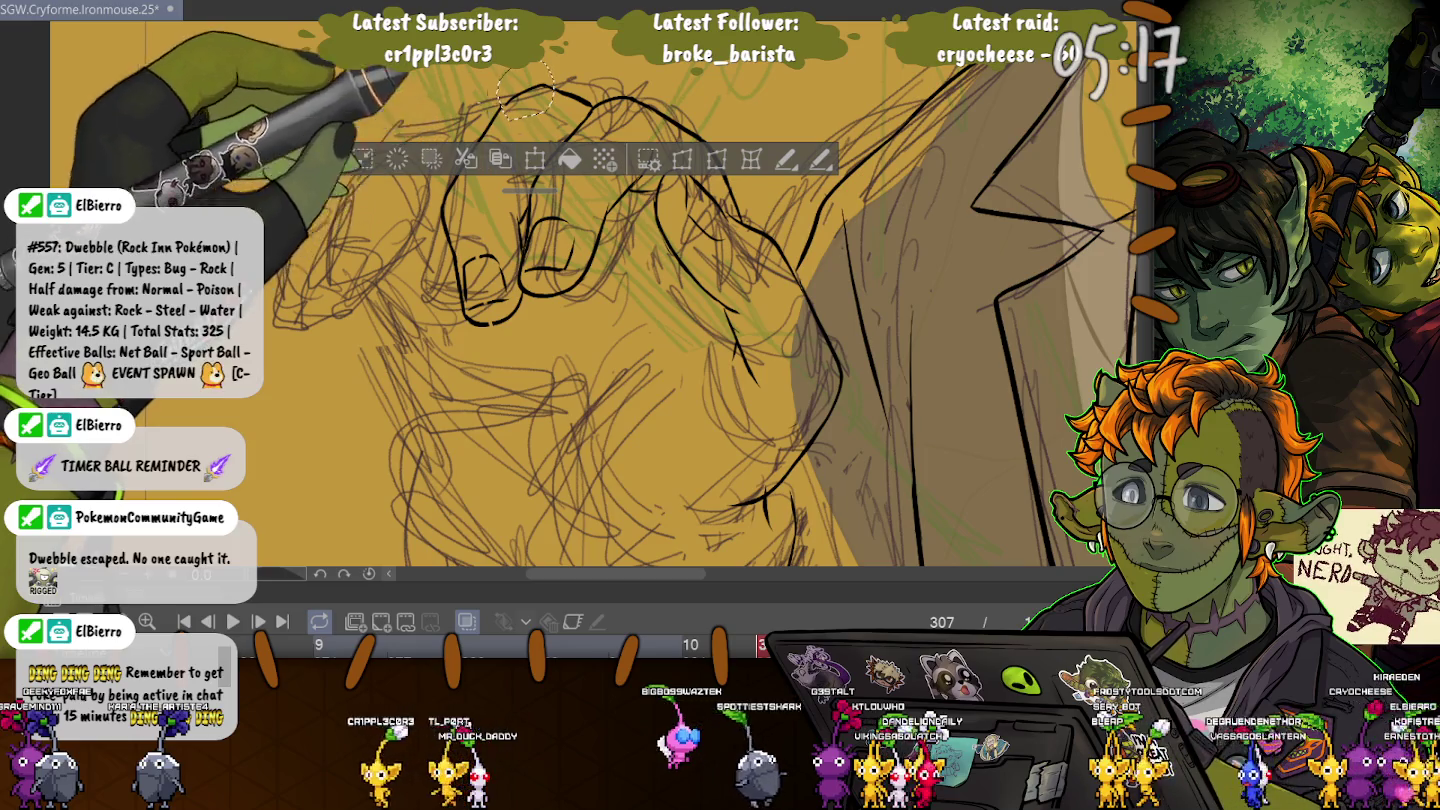
{"action": "key", "text": "ctrl+d"}
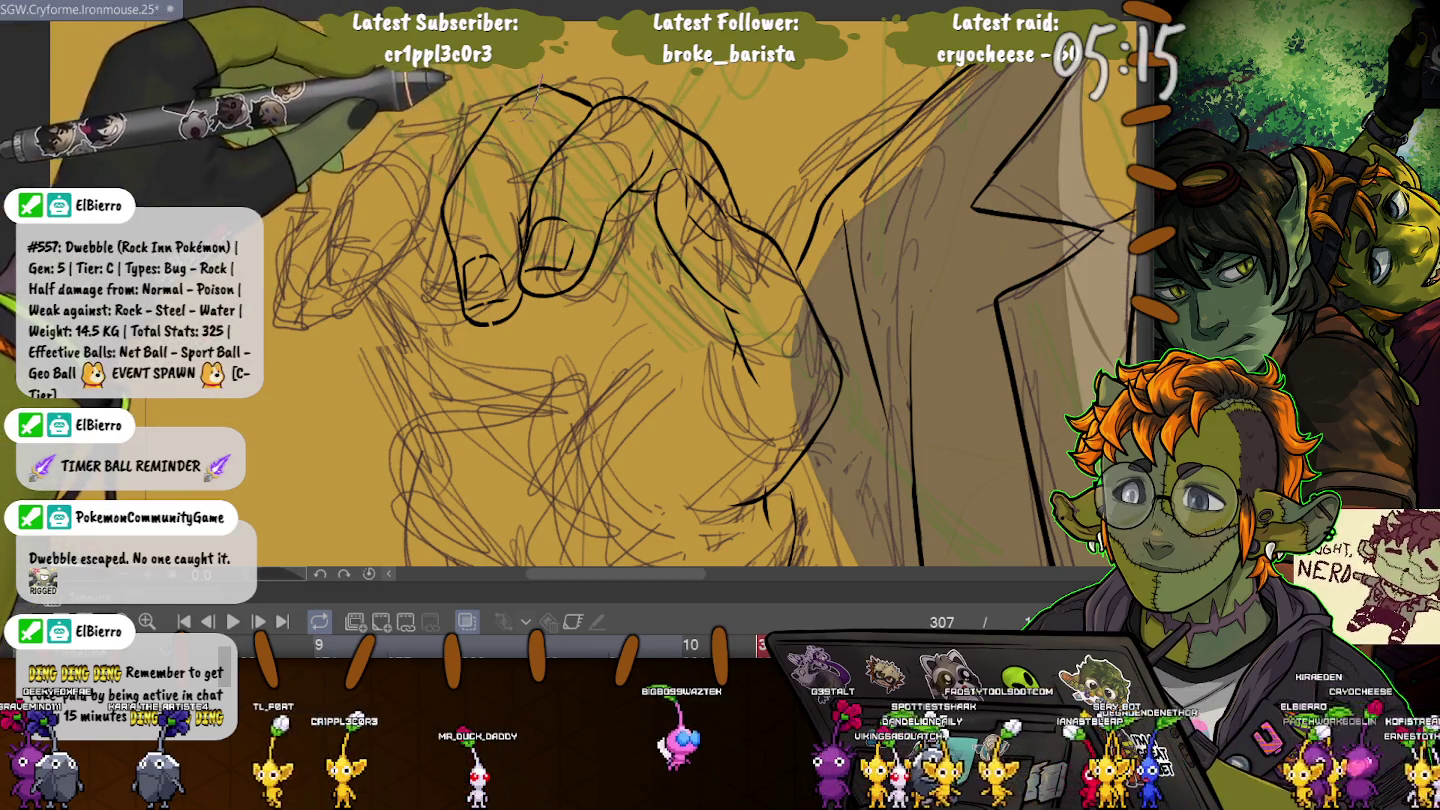
{"action": "left_click_drag", "start_coordinate": [536, 85], "coordinate": [548, 59]}
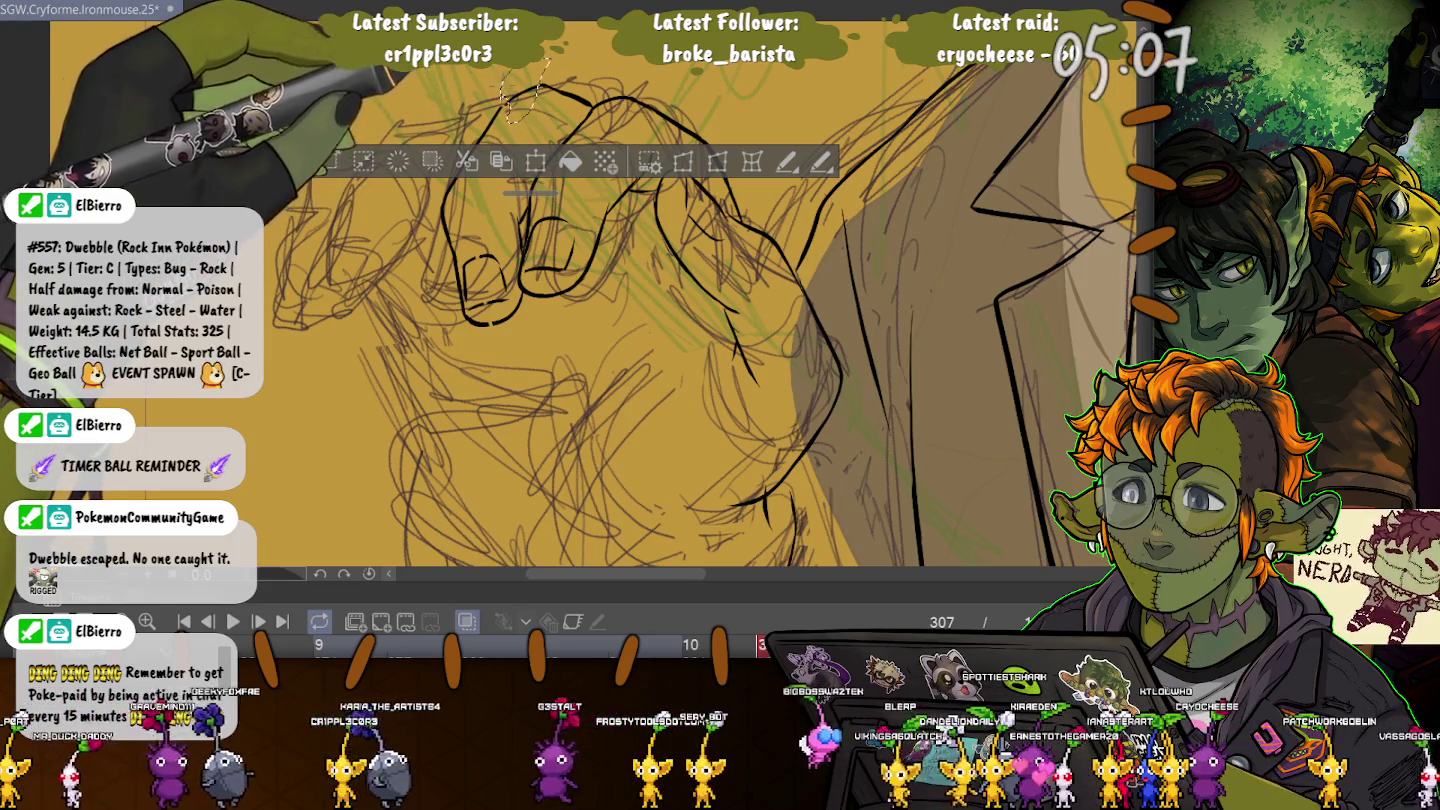
{"action": "key", "text": "ctrl+t"}
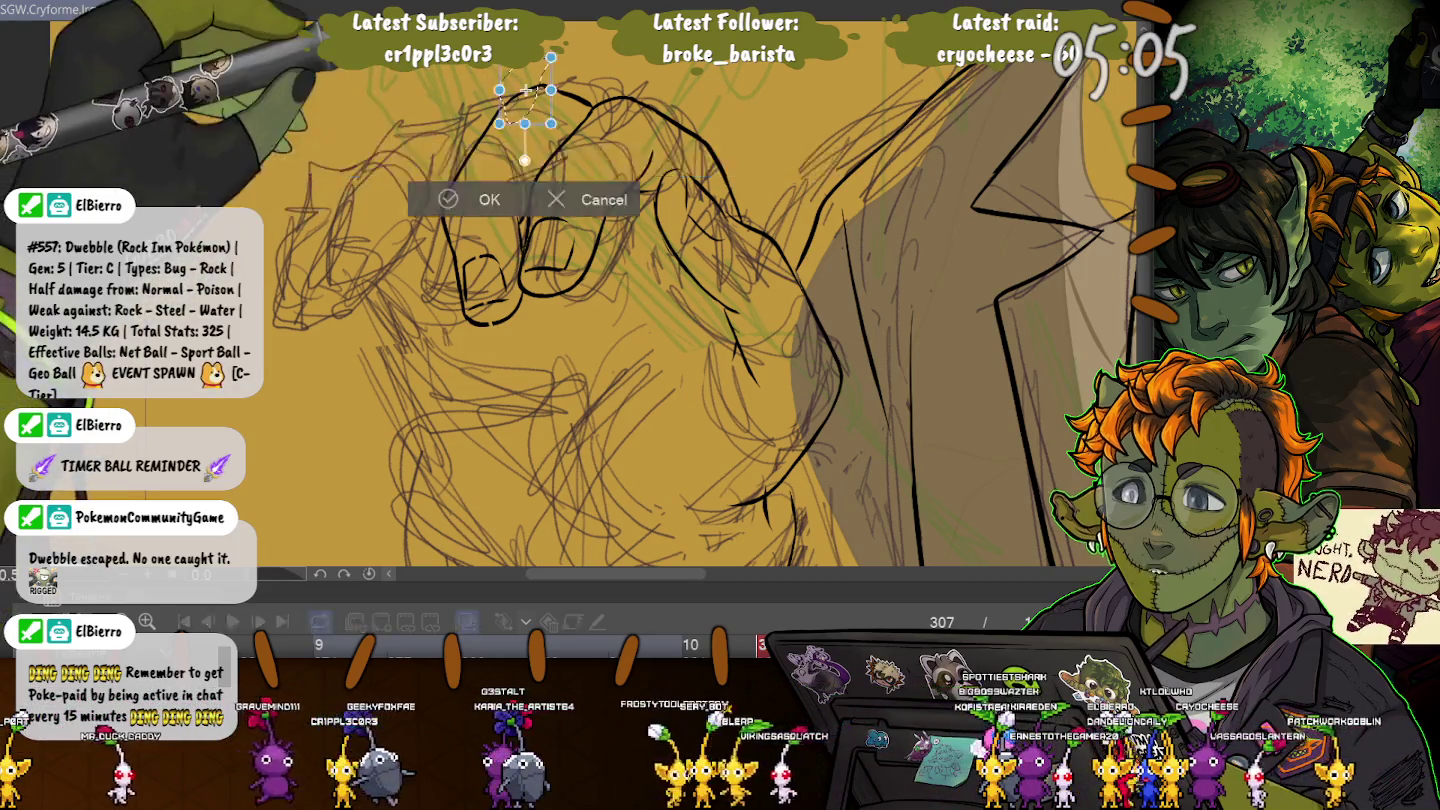
{"action": "key", "text": "Return"}
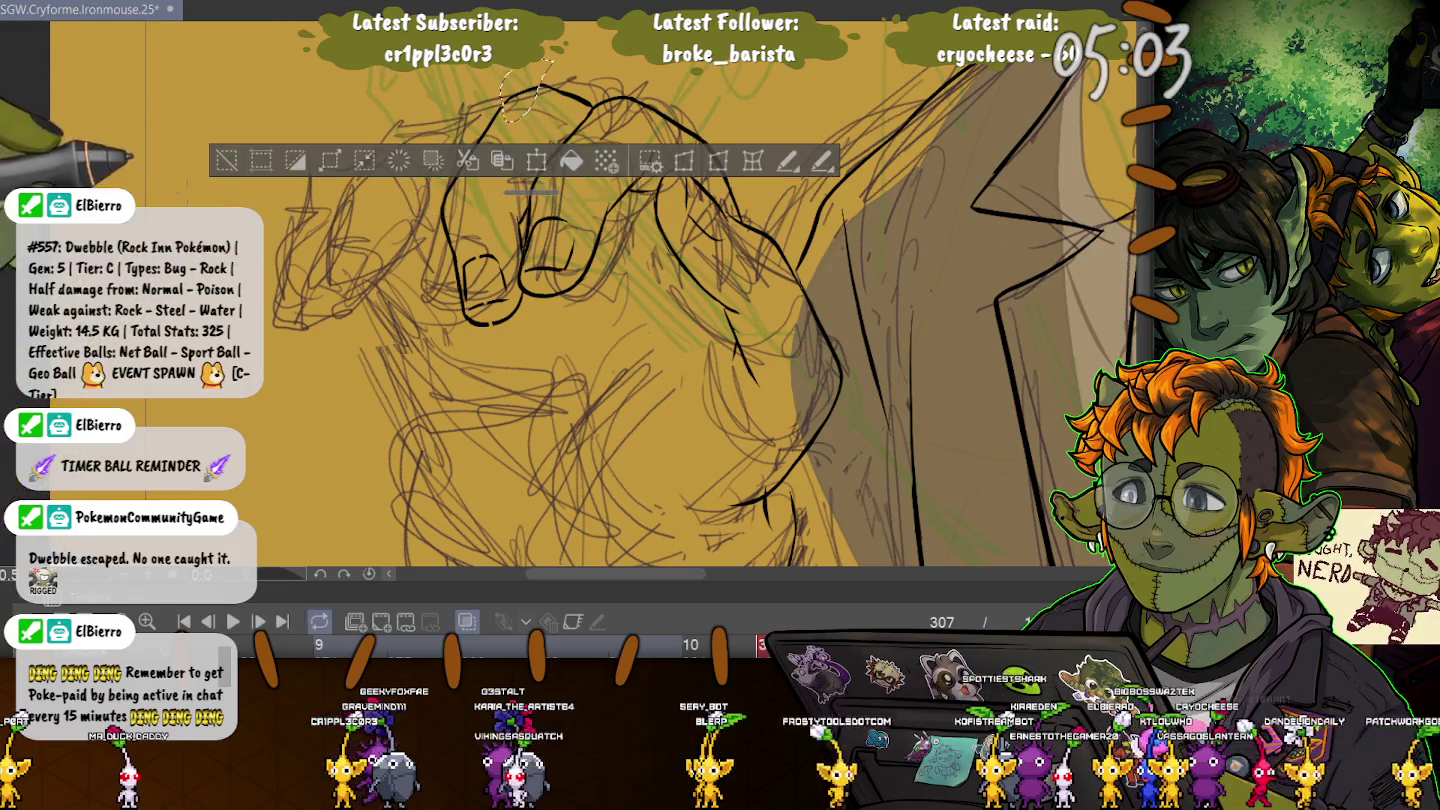
{"action": "key", "text": "ctrl+d"}
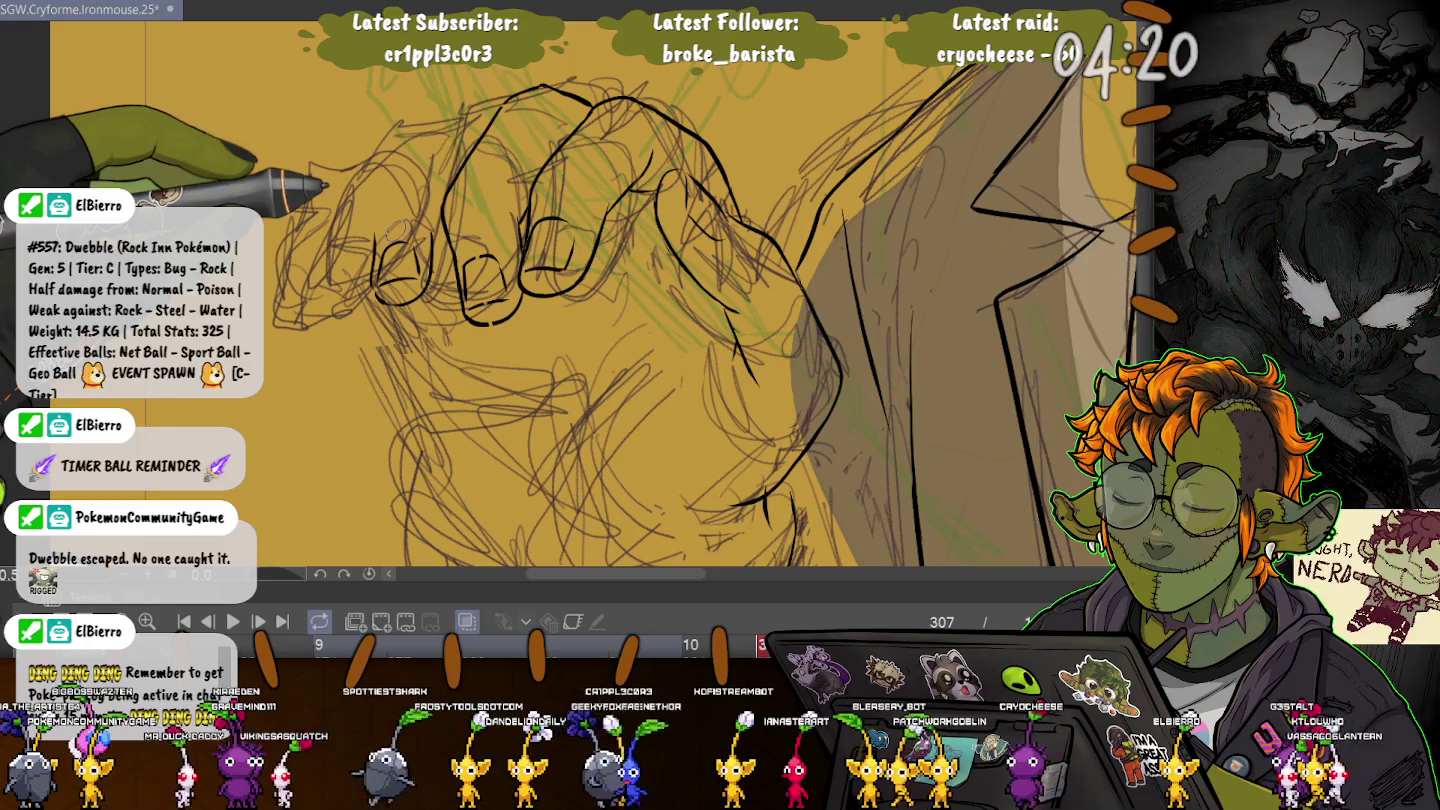
- Ink a contour stroke down the fist's left side over the leftmost knuckles
{"action": "mouse_move", "coordinate": [458, 116]}
{"action": "left_mouse_down"}
{"action": "mouse_move", "coordinate": [373, 276]}
{"action": "mouse_move", "coordinate": [429, 286]}
{"action": "left_mouse_up"}
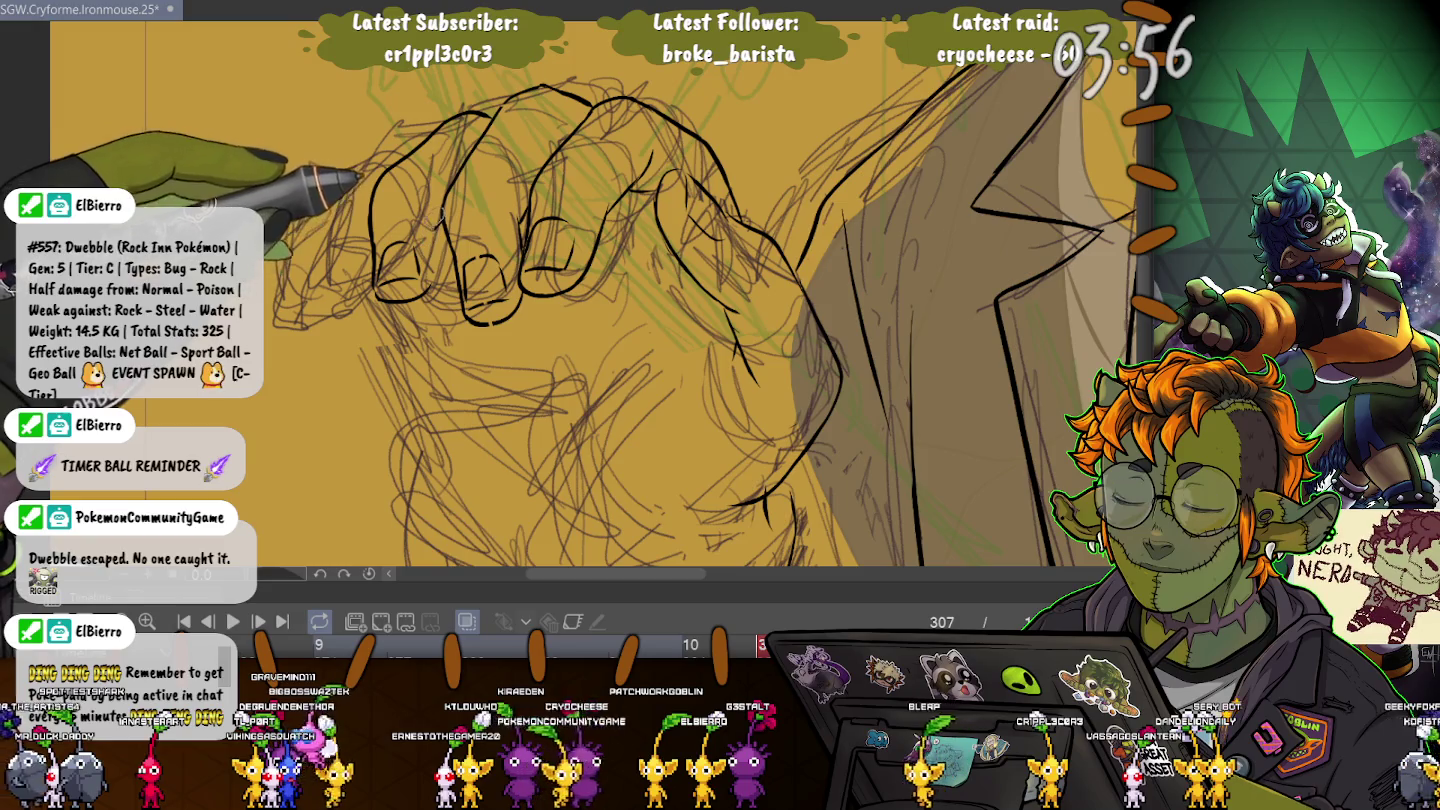